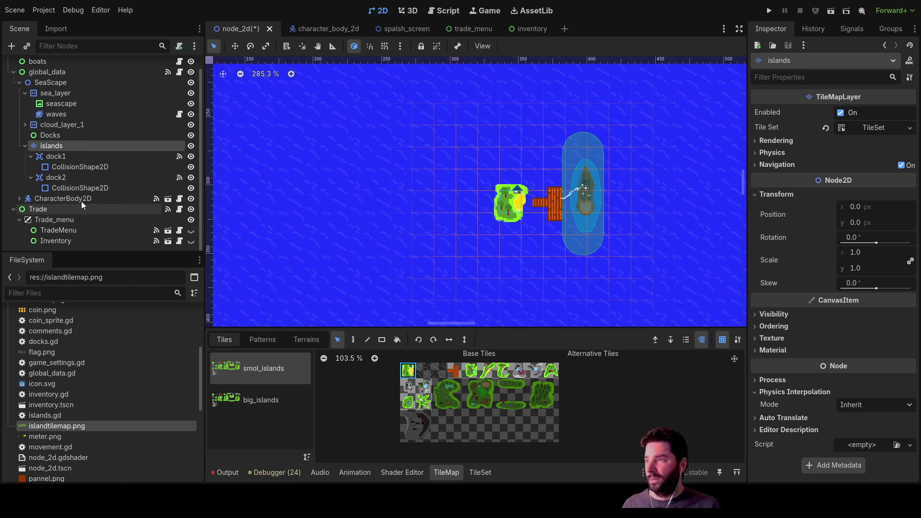
Step: Reparent dock1 and dock2 under the Docks node in the Scene tree
left_click(56, 156)
mouse_move(55, 157)
left_mouse_down()
mouse_move(65, 154)
mouse_move(56, 135)
left_mouse_up()
mouse_move(60, 177)
left_mouse_down()
mouse_move(68, 151)
mouse_move(48, 135)
left_mouse_up()
Step: Set the islands tile layer's scale to 2 in the Inspector
left_click(48, 188)
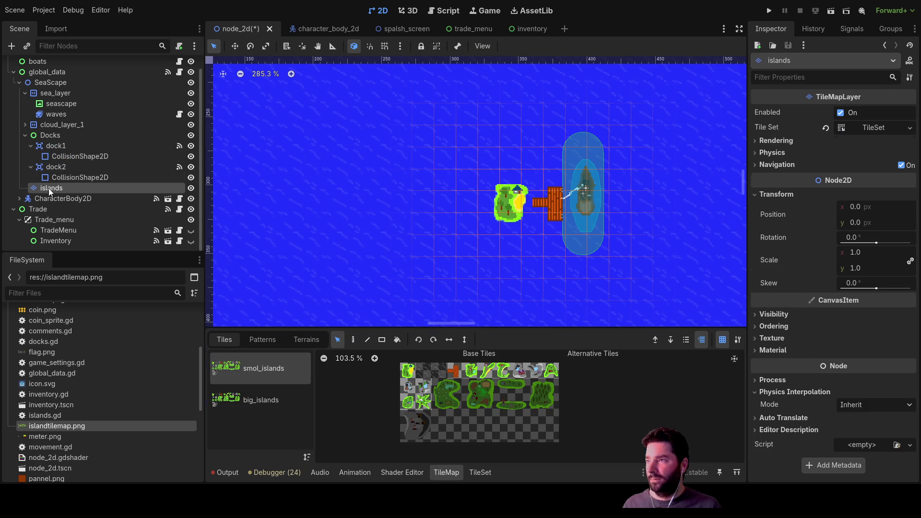
left_click(511, 202)
left_click(858, 253)
type("2")
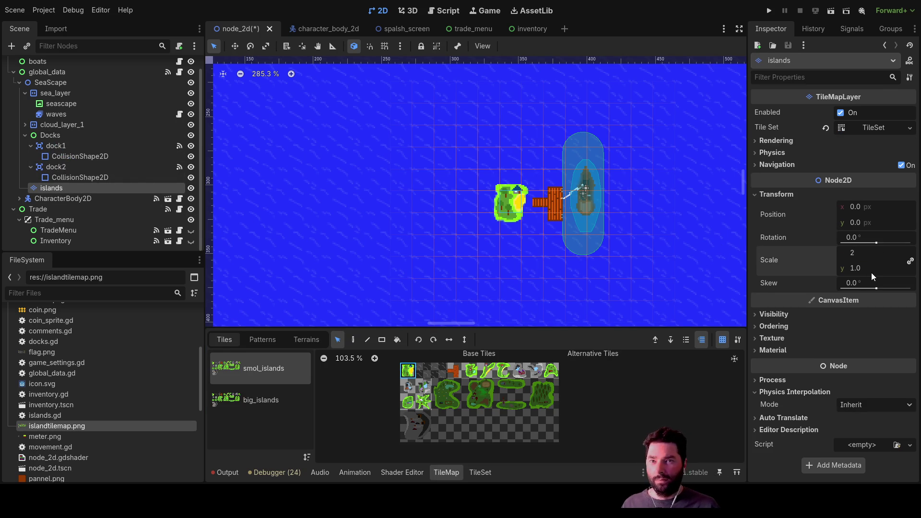
key("Tab")
Step: Move the small island tile up-left beside the docks
scroll(589, 234, "down", 5)
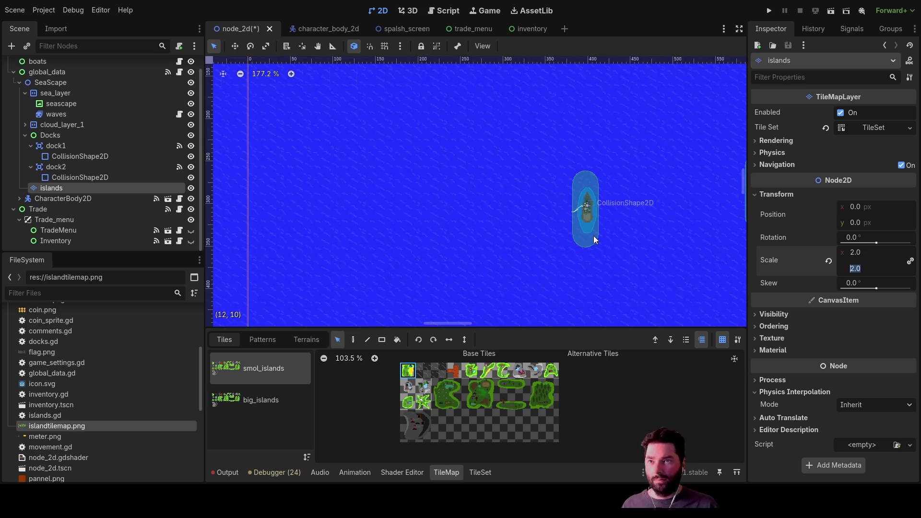
scroll(654, 280, "down", 3)
left_click_drag(662, 282, 450, 131)
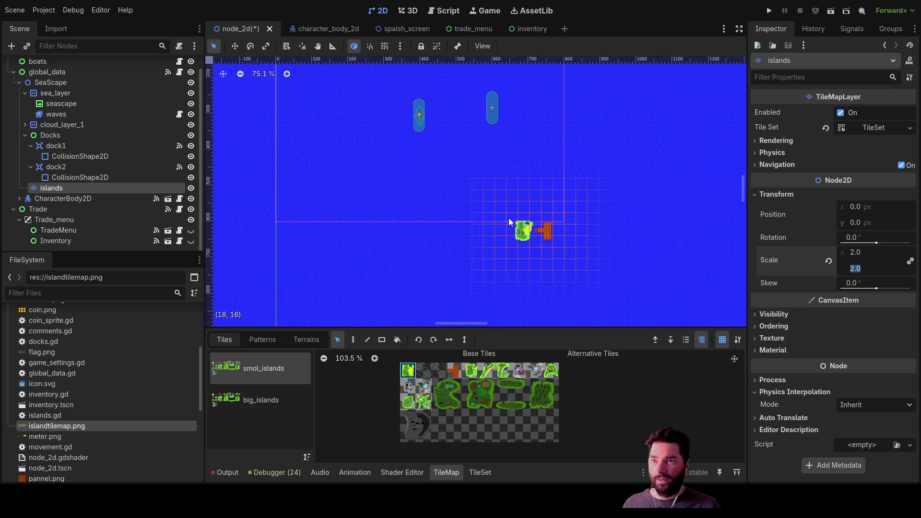
mouse_move(521, 234)
left_mouse_down()
mouse_move(444, 194)
mouse_move(389, 114)
left_mouse_up()
left_click(546, 231)
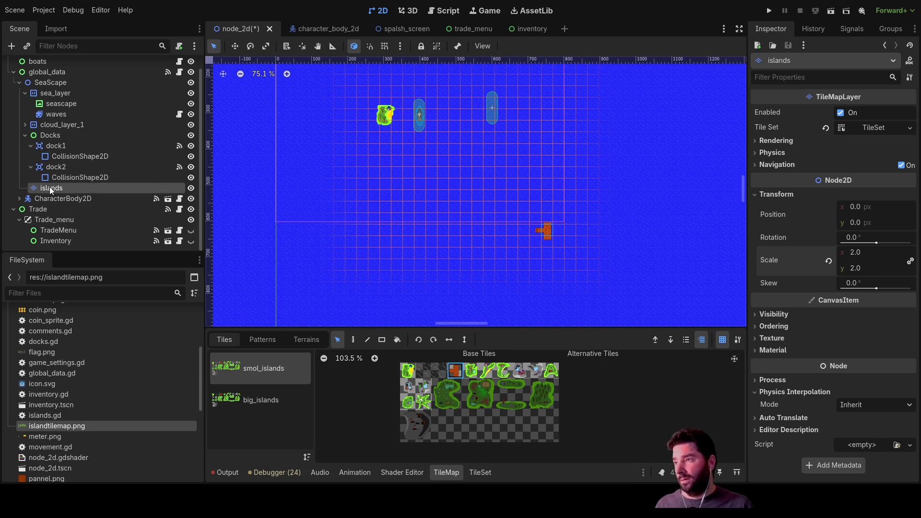
left_click(43, 83)
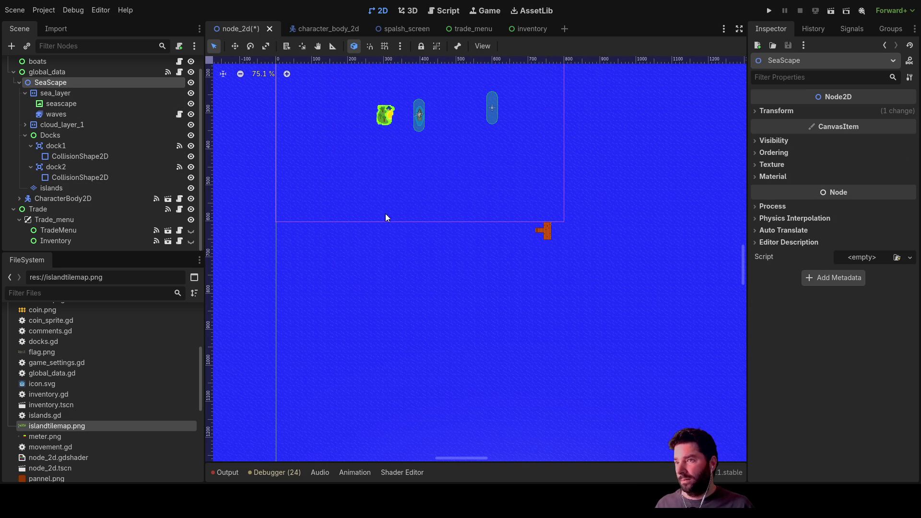
Step: Add a TileMapLayer named 'piers' under SeaScape and assign it a new TileSet
key("ctrl+v")
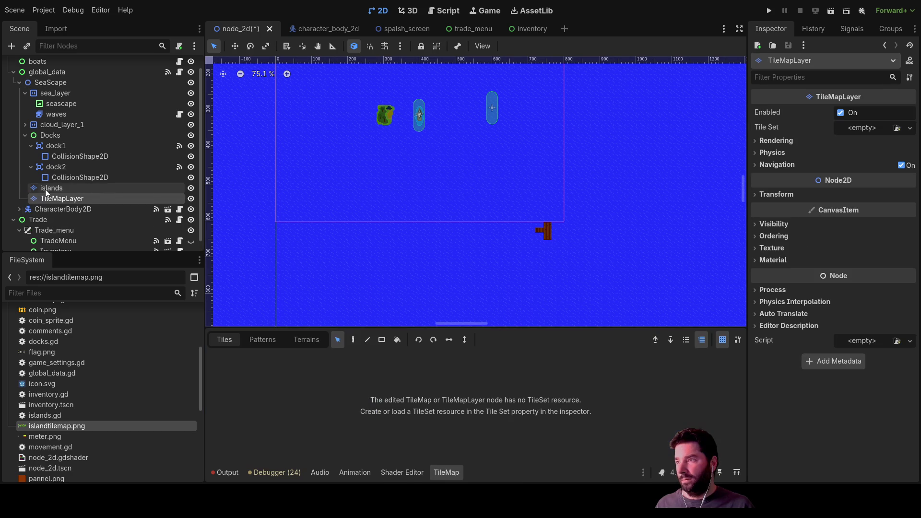
left_click_drag(82, 200, 18, 198)
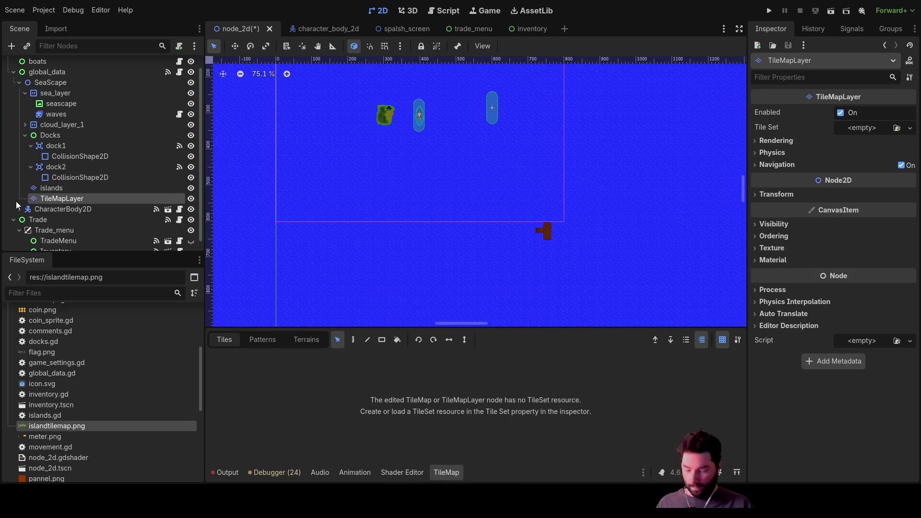
key("F2")
type("piers")
key("Return")
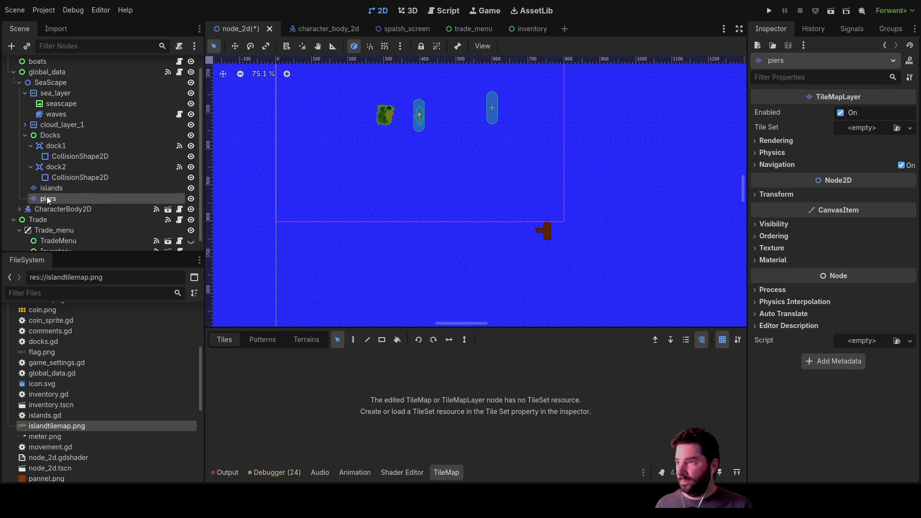
left_click_drag(57, 425, 319, 394)
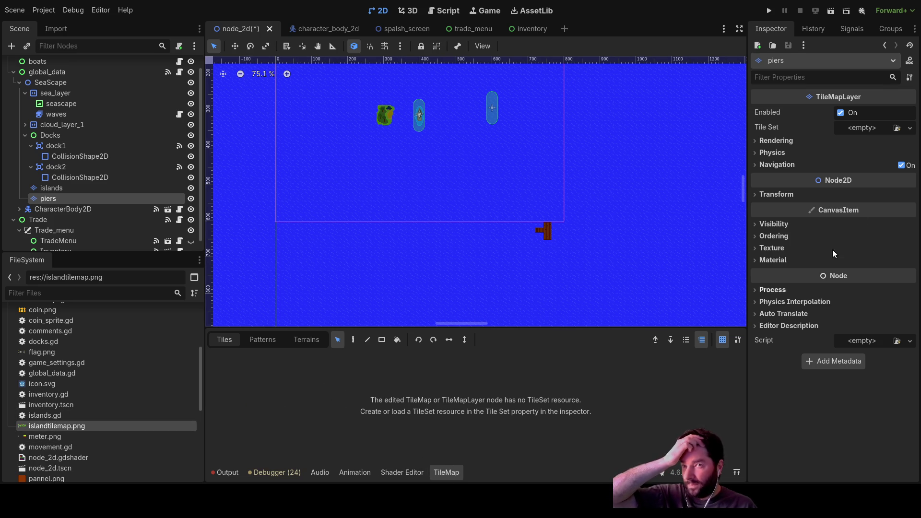
left_click(880, 154)
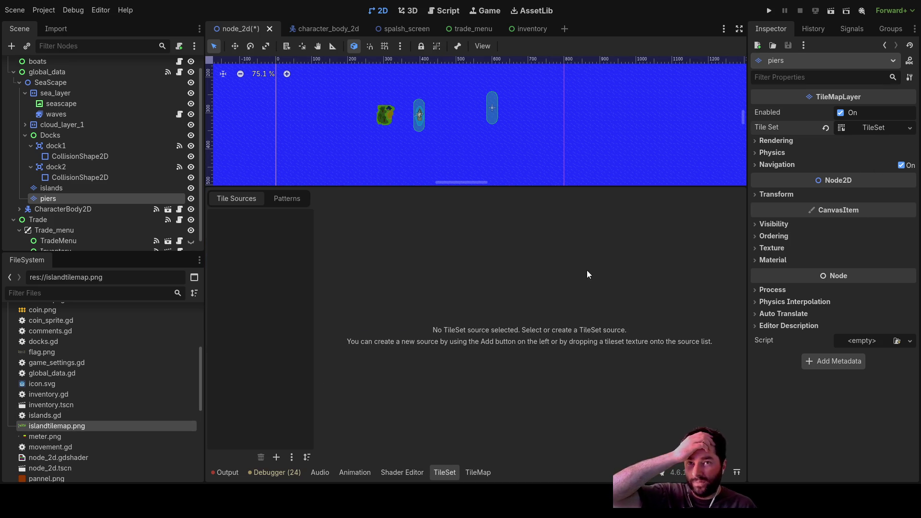
Step: Add islandtilemap.png as an atlas source with a 32×32 px texture region
left_click_drag(50, 426, 286, 275)
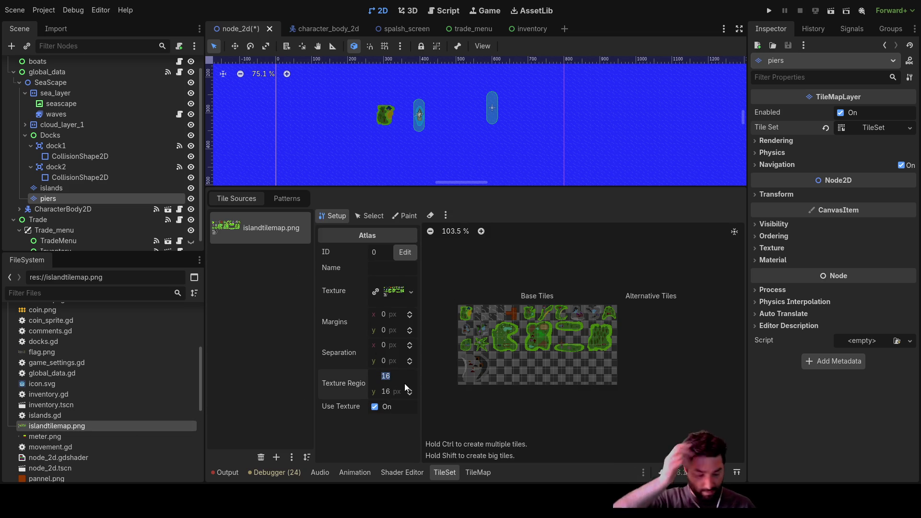
left_click(389, 391)
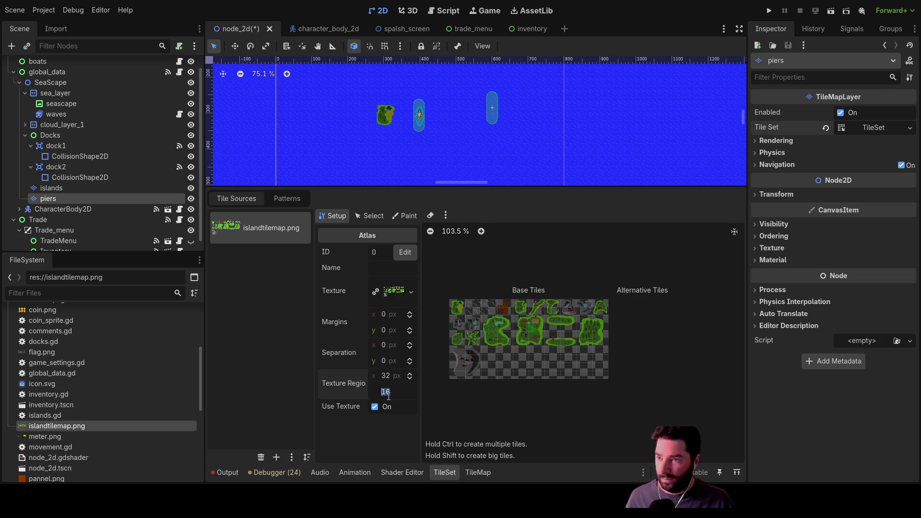
type("32")
key("Return")
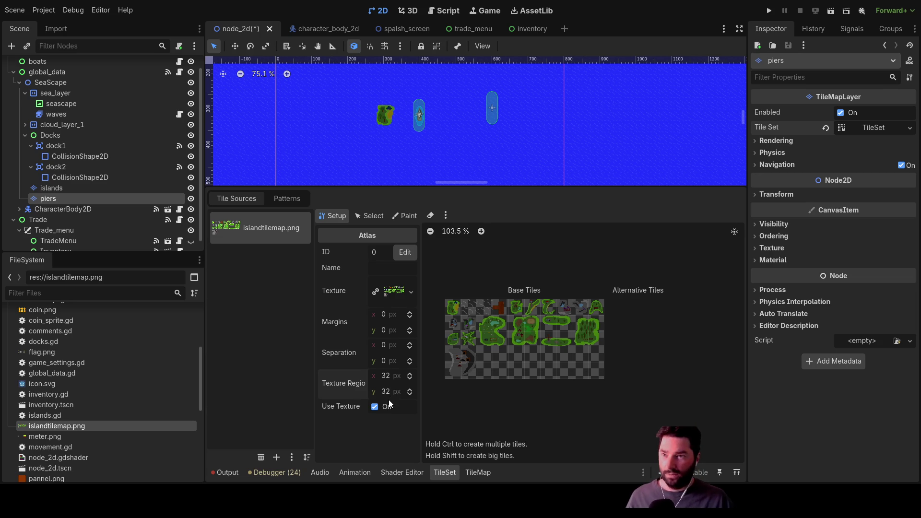
Step: Create the orange pier tile and name the atlas 'pier'
left_click(501, 307)
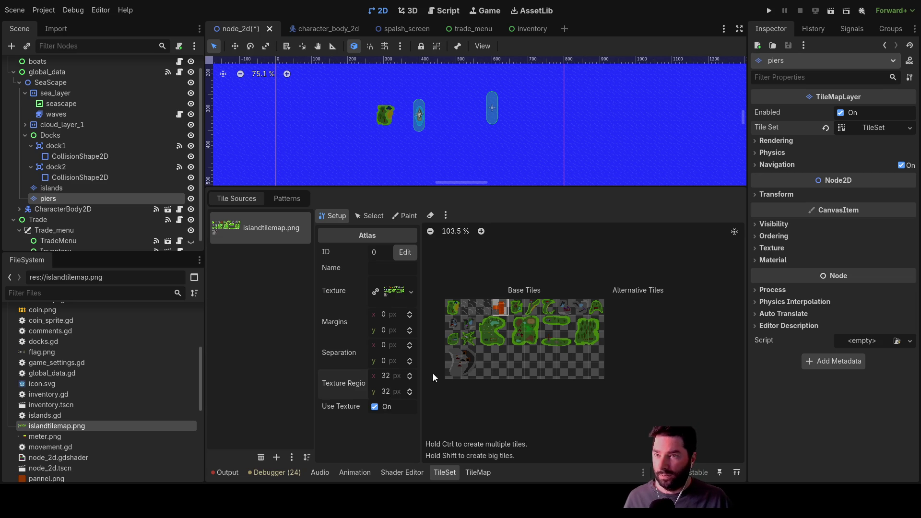
left_click(386, 271)
type("pier")
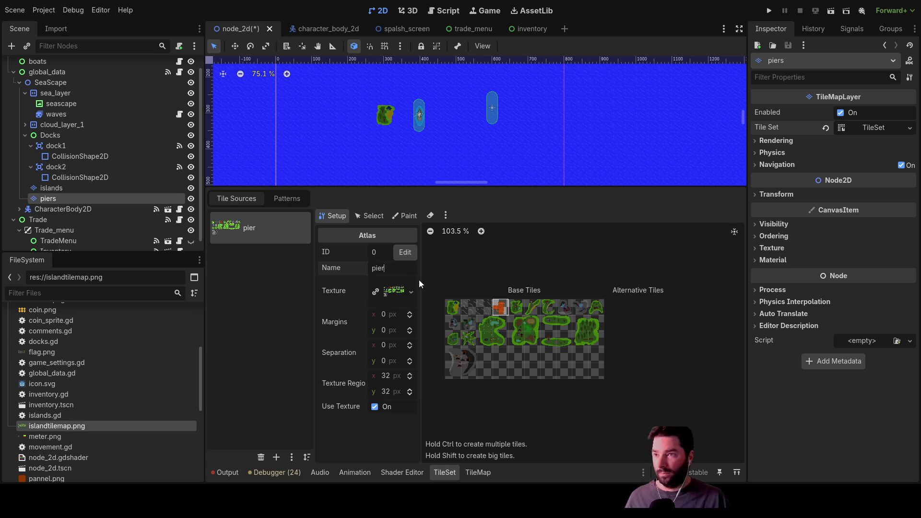
key("Return")
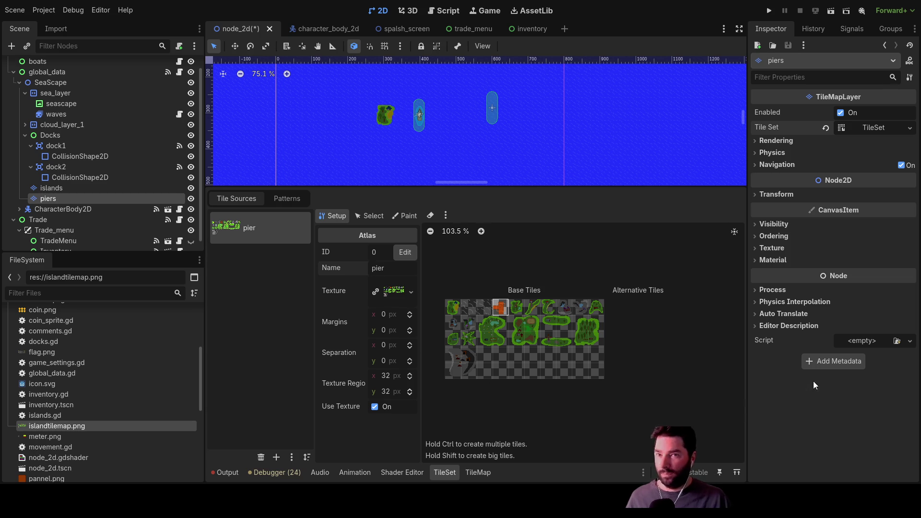
left_click(376, 216)
left_click(407, 217)
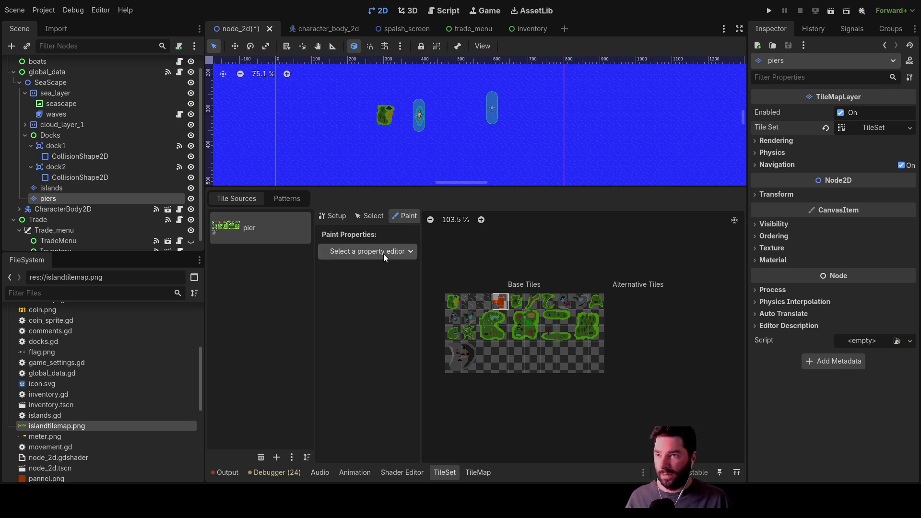
Step: Add a physics layer to the TileSet and choose Physics Layer 0 for painting
left_click(873, 128)
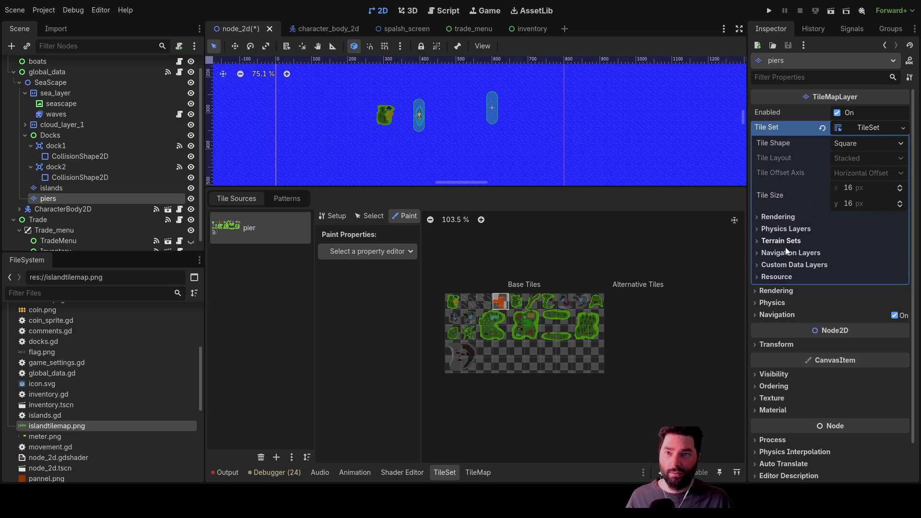
left_click(756, 227)
left_click(818, 245)
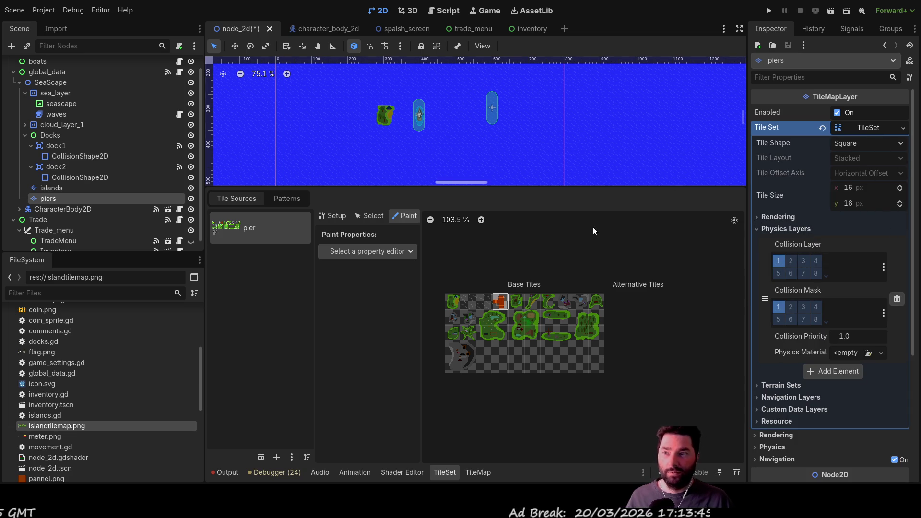
left_click(350, 249)
left_click(352, 352)
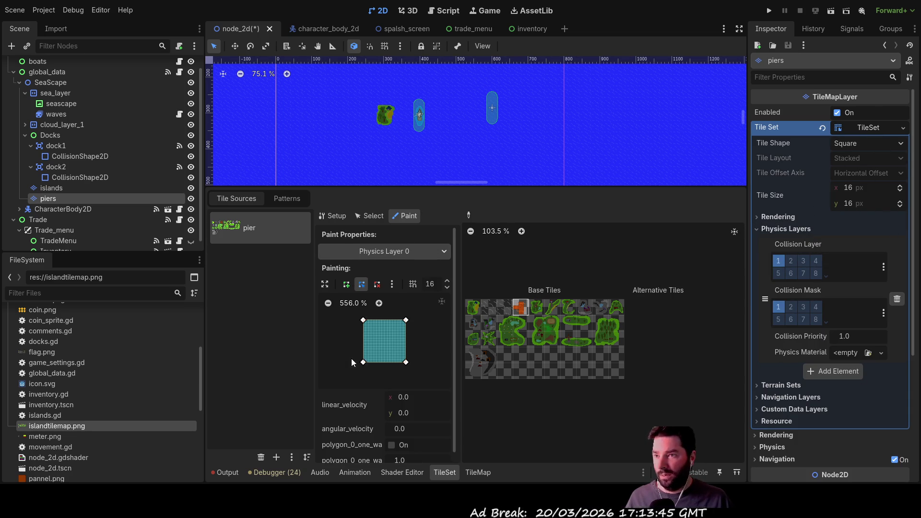
Step: Open the orange pier tile in the enlarged collision editor with grid snapping on
left_click(521, 309)
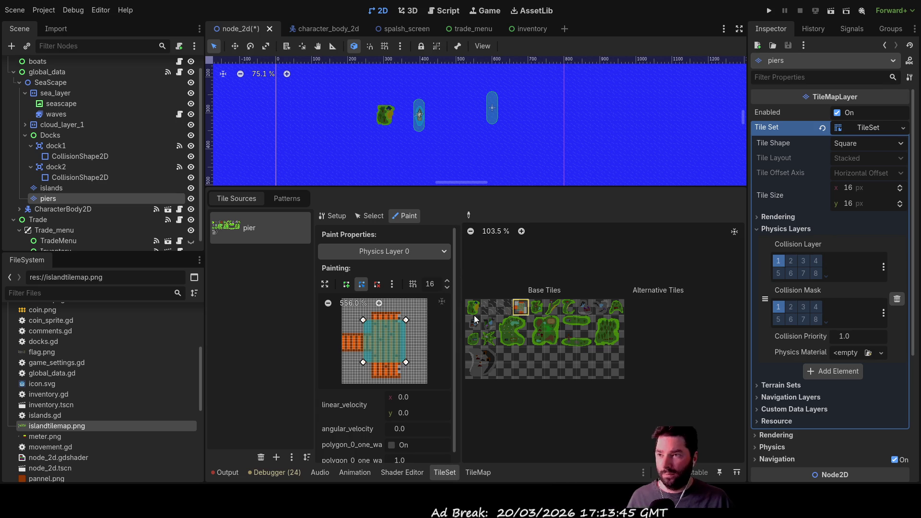
scroll(386, 335, "up", 2)
mouse_move(376, 338)
left_mouse_down()
mouse_move(407, 333)
mouse_move(398, 312)
left_mouse_up()
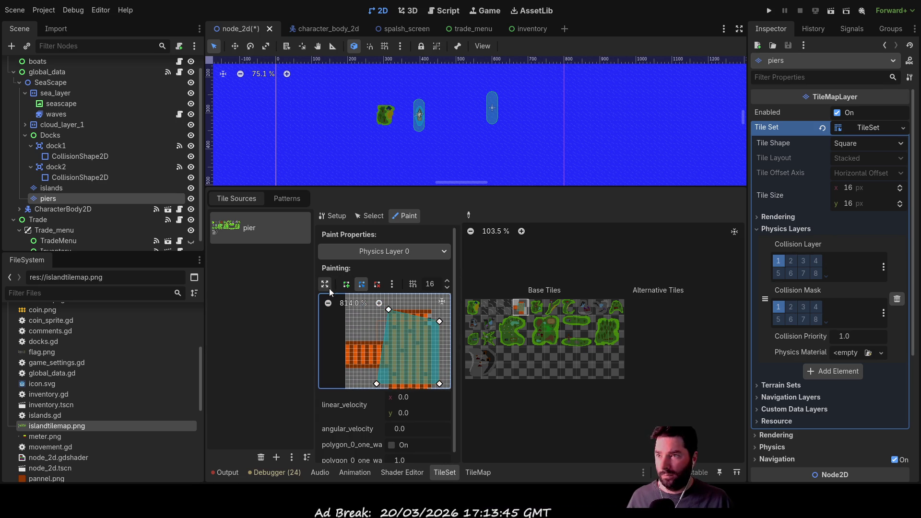
left_click(325, 283)
left_click(309, 198)
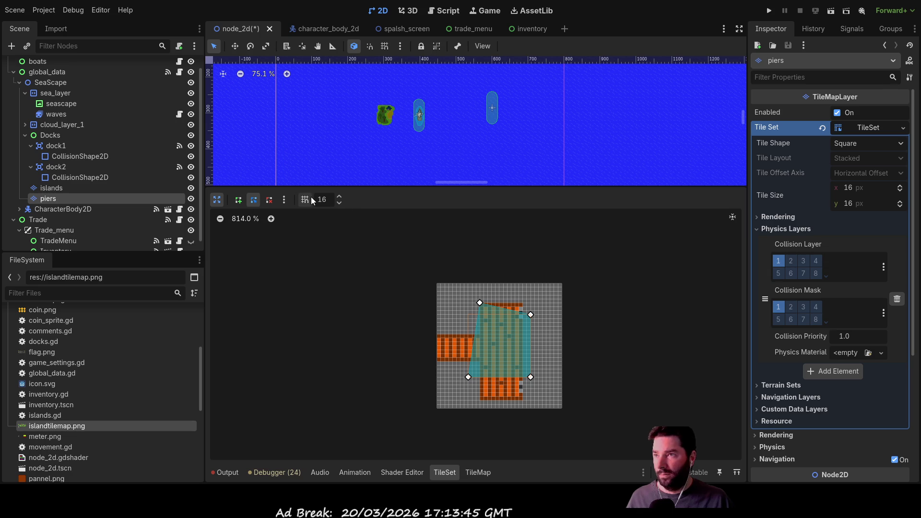
scroll(517, 331, "up", 6)
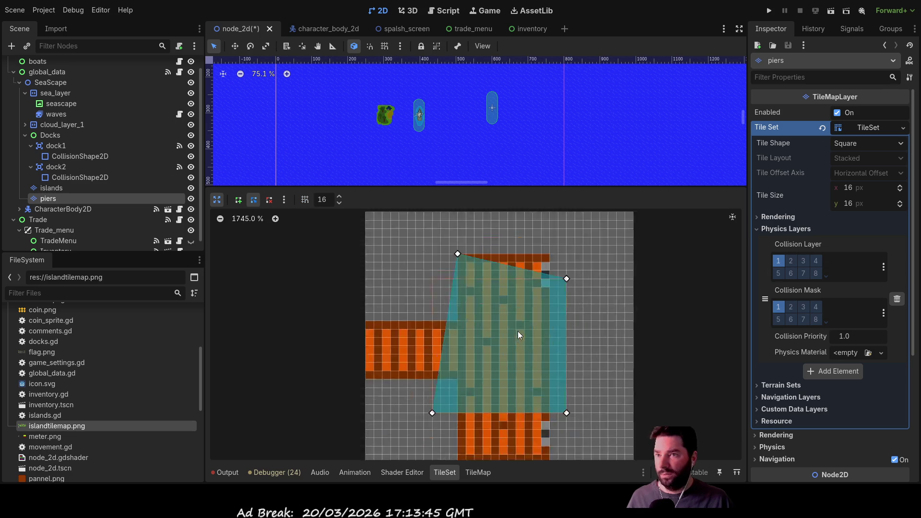
scroll(458, 286, "down", 3)
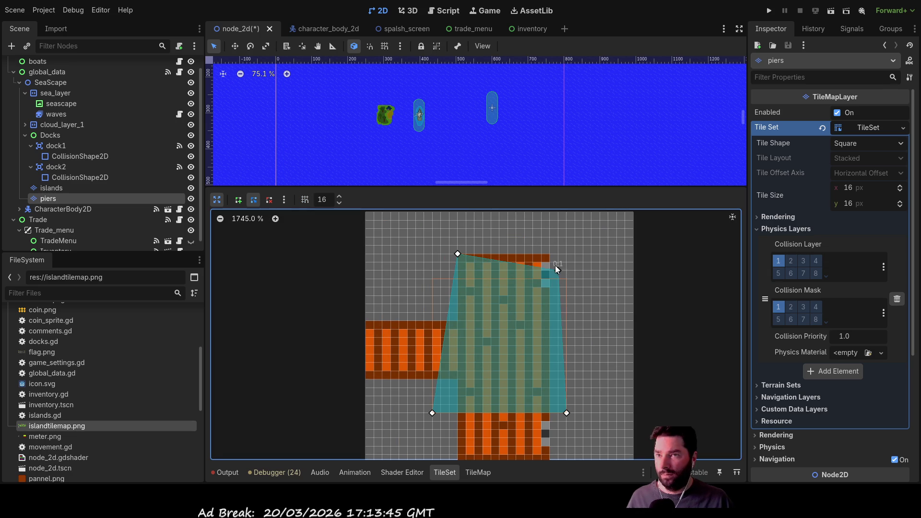
Step: Reshape the pier tile's collision polygon to follow the pier's outline
left_click_drag(550, 259, 549, 254)
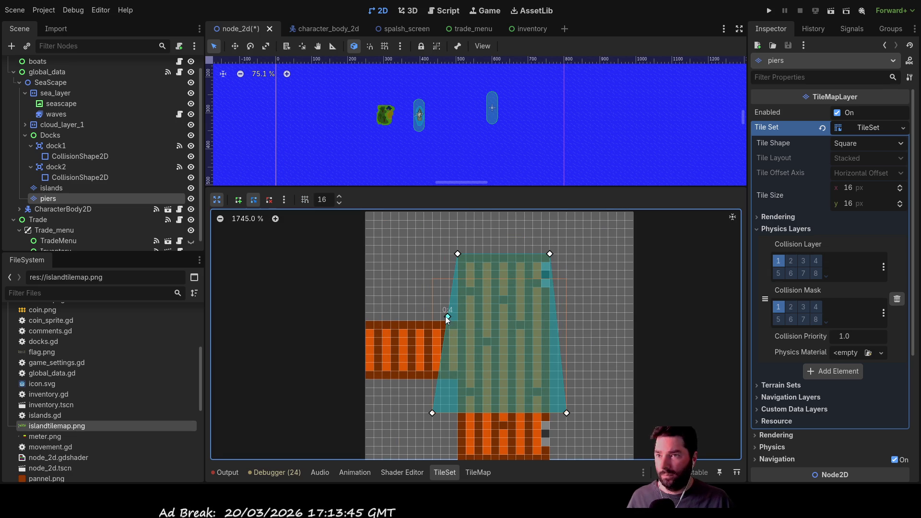
mouse_move(432, 413)
left_mouse_down()
mouse_move(366, 321)
mouse_move(379, 368)
mouse_move(365, 379)
left_mouse_up()
left_click_drag(449, 393, 458, 379)
scroll(508, 345, "down", 4)
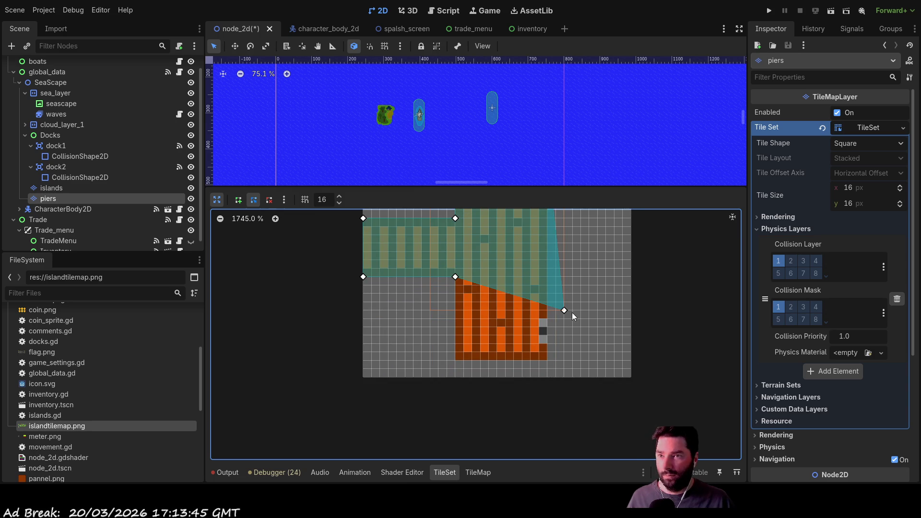
left_click_drag(563, 311, 455, 360)
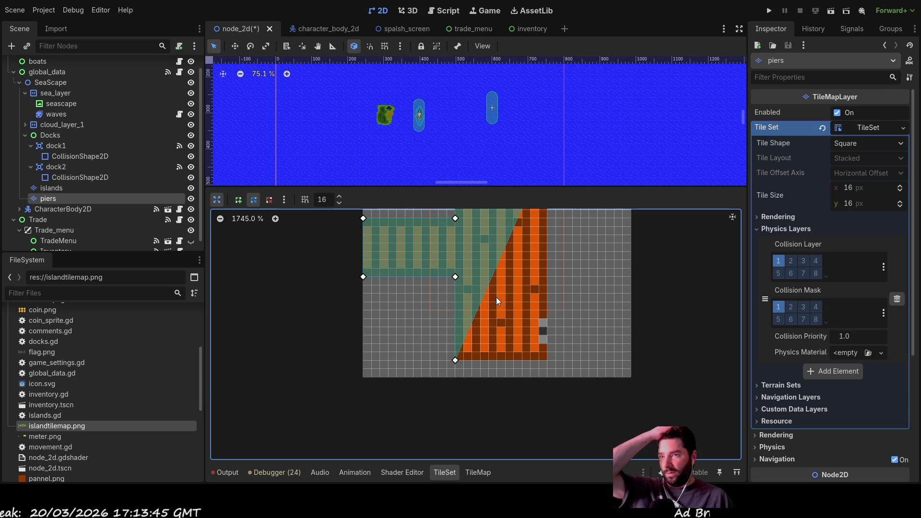
mouse_move(499, 270)
left_mouse_down()
mouse_move(554, 353)
mouse_move(548, 360)
left_mouse_up()
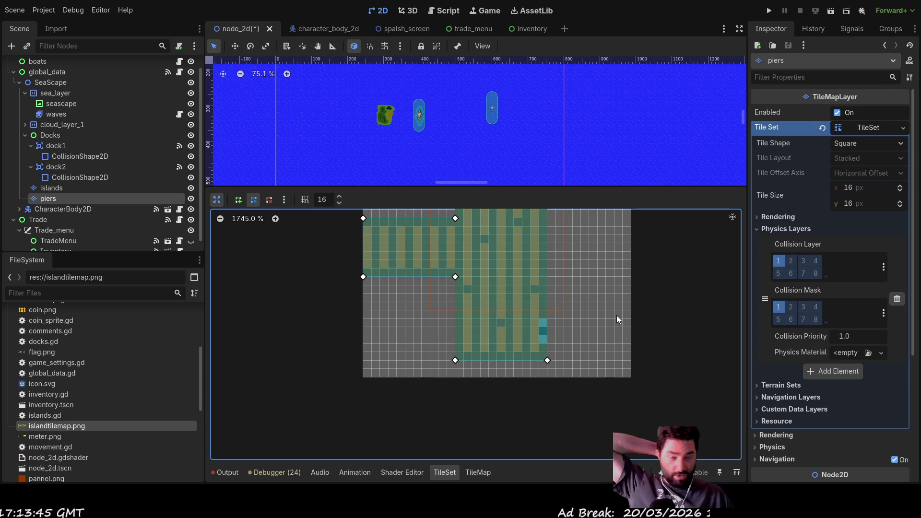
left_click_drag(648, 255, 643, 340)
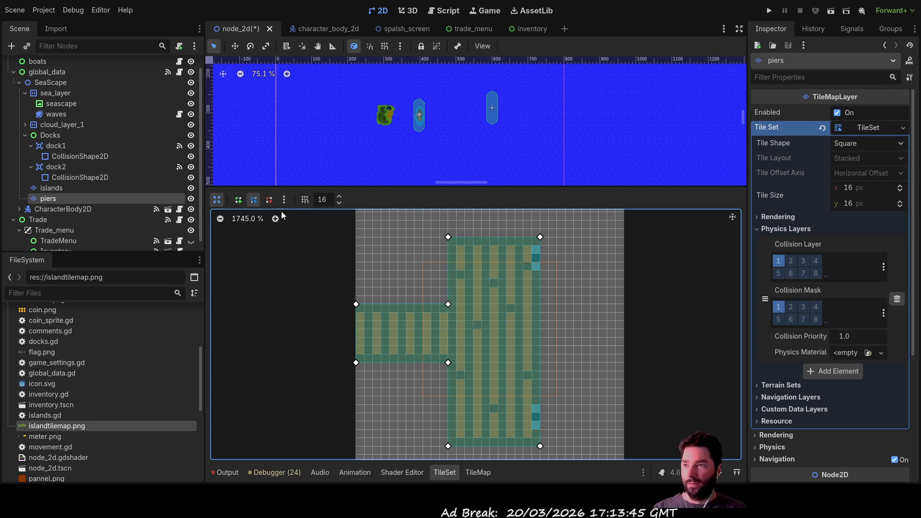
left_click(217, 200)
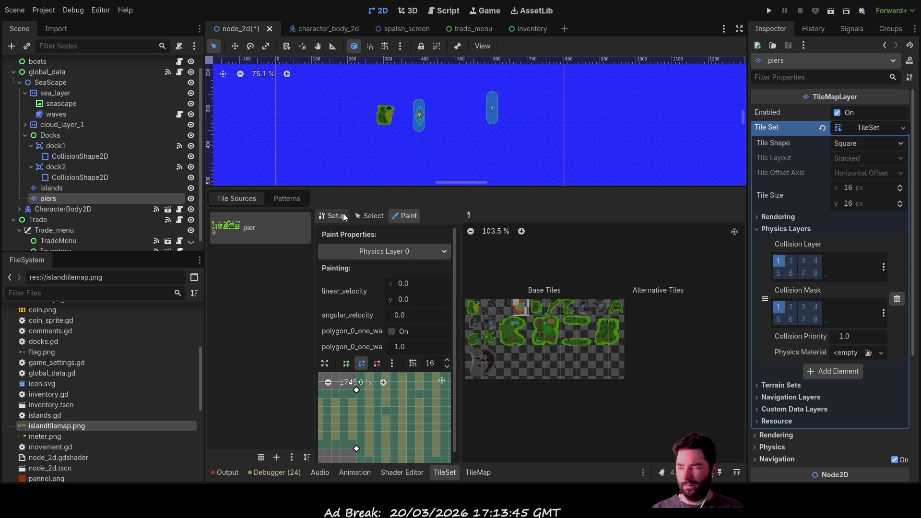
left_click(477, 473)
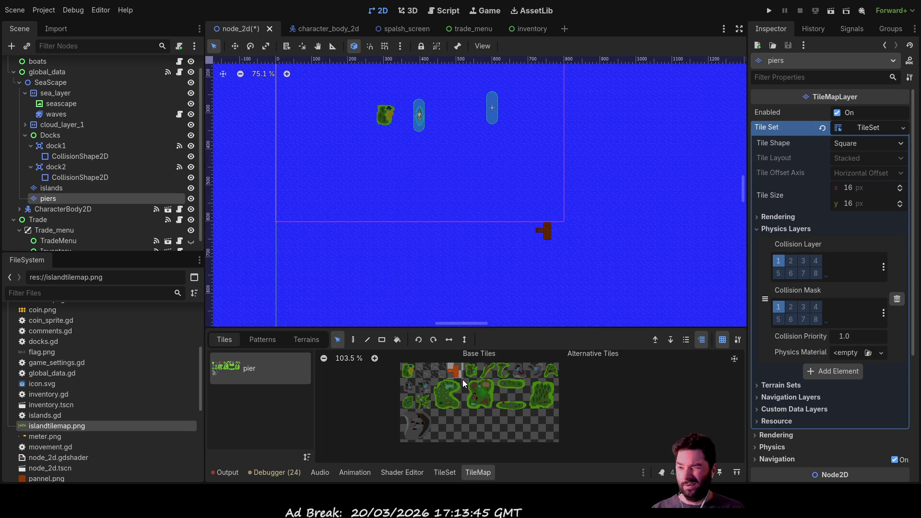
Step: Paint an orange pier tile on the piers layer next to the docked boat
left_click(351, 340)
scroll(387, 145, "up", 8)
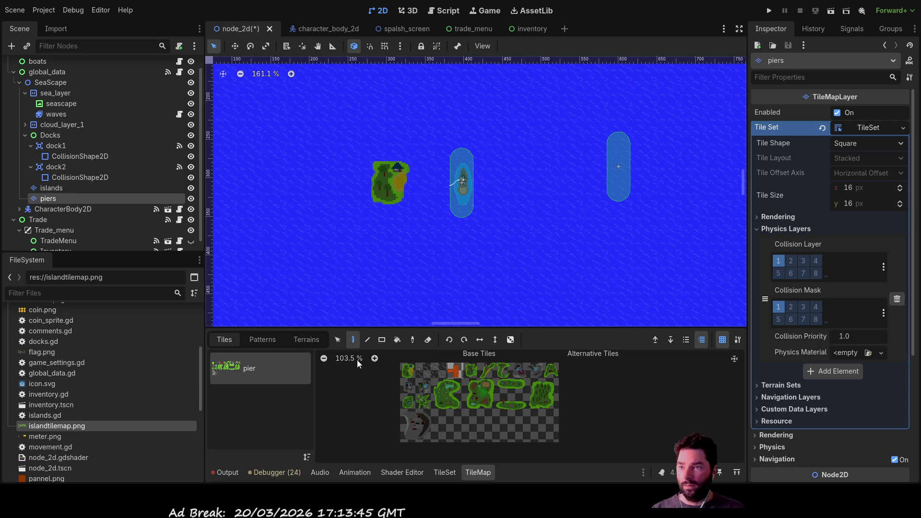
left_click(455, 371)
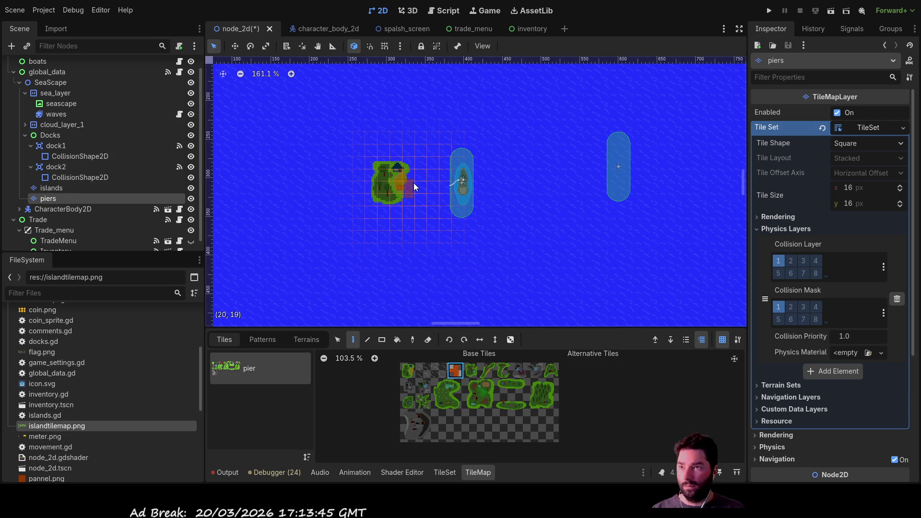
scroll(420, 183, "up", 8)
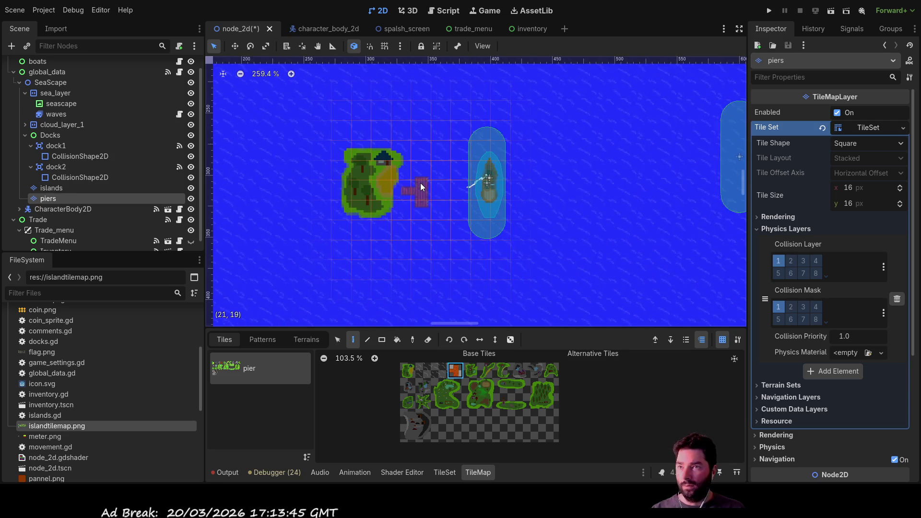
left_click(468, 184)
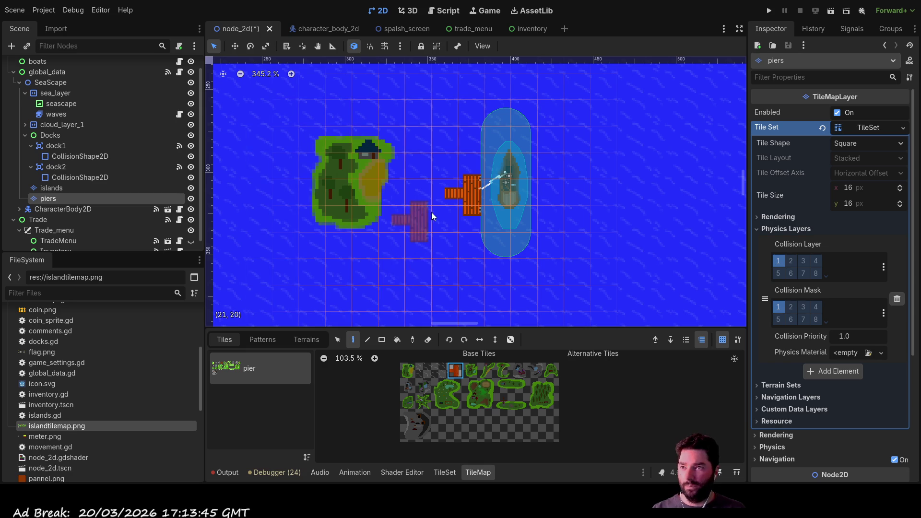
scroll(429, 211, "up", 1)
Step: Select the island's tiles on the islands layer and shift them right
left_click(53, 189)
scroll(327, 176, "down", 1)
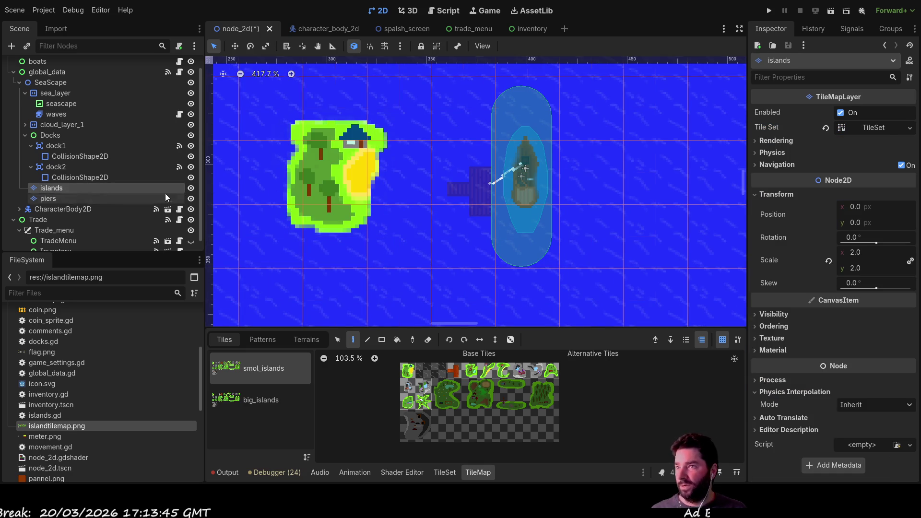
scroll(327, 175, "down", 2)
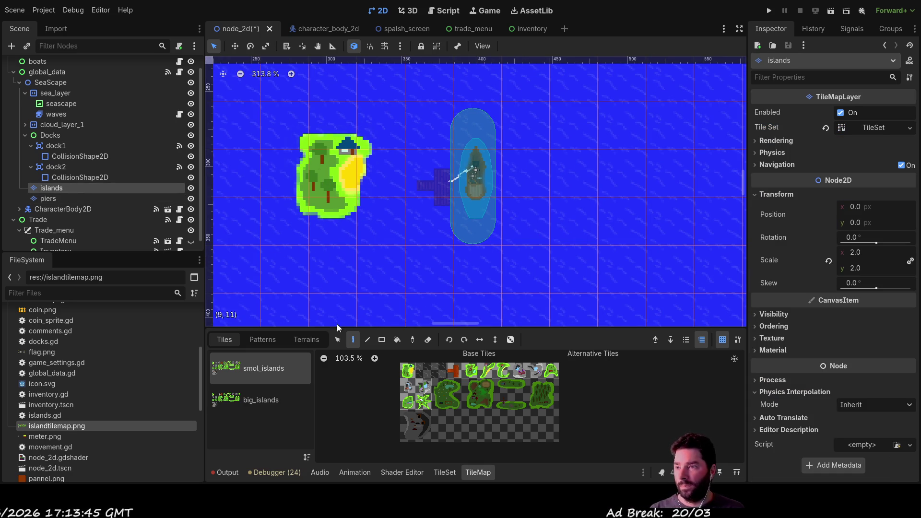
left_click(337, 340)
left_click(329, 174)
mouse_move(329, 174)
left_mouse_down()
mouse_move(413, 185)
mouse_move(384, 187)
left_mouse_up()
Step: Set the islands layer's scale to 2.5 and move the island against the pier
left_click(865, 252)
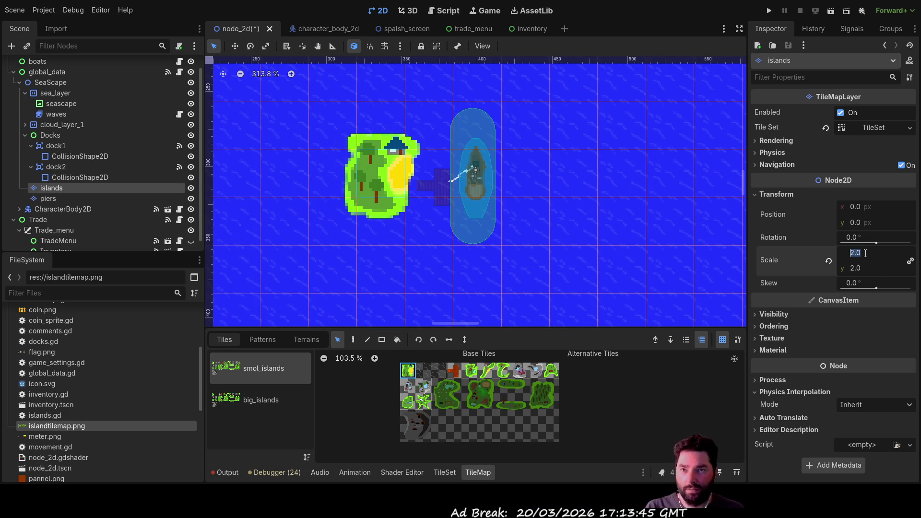
key("BackSpace")
type("5")
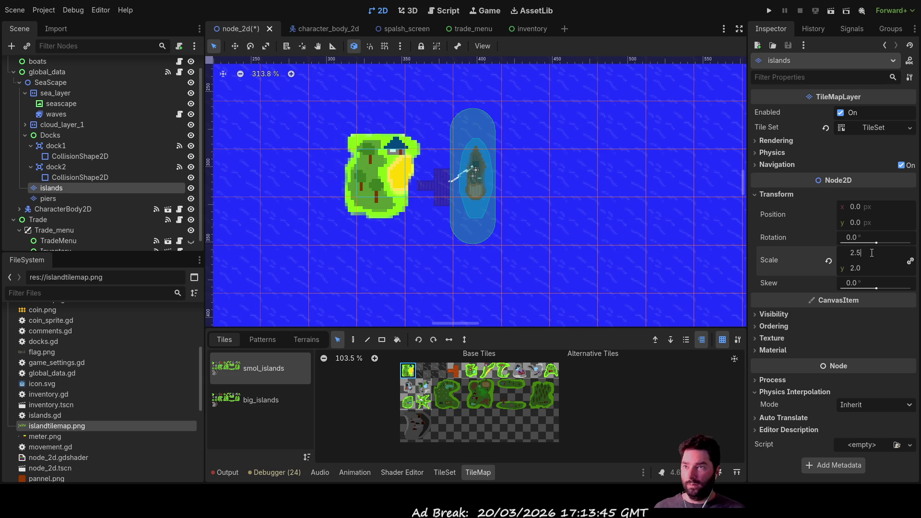
left_click(864, 270)
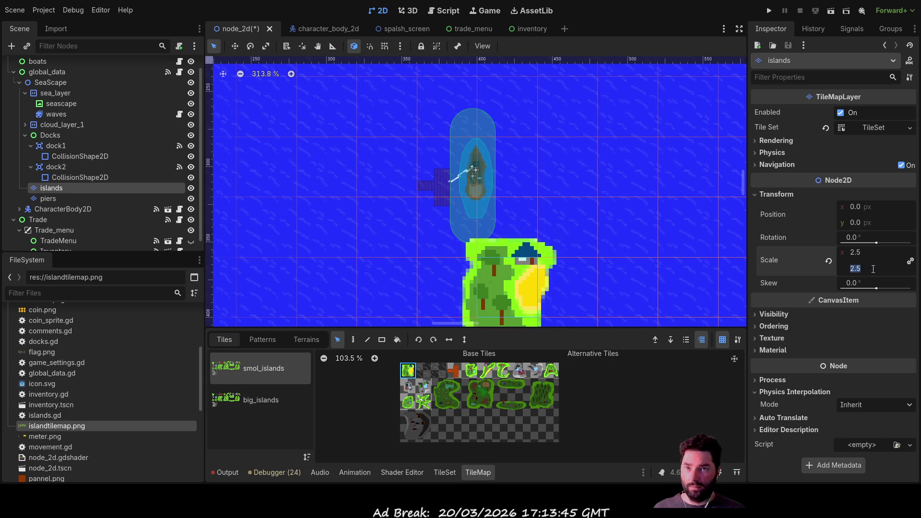
mouse_move(502, 286)
left_mouse_down()
mouse_move(372, 201)
mouse_move(376, 167)
mouse_move(391, 191)
mouse_move(387, 209)
mouse_move(417, 188)
mouse_move(394, 196)
left_mouse_up()
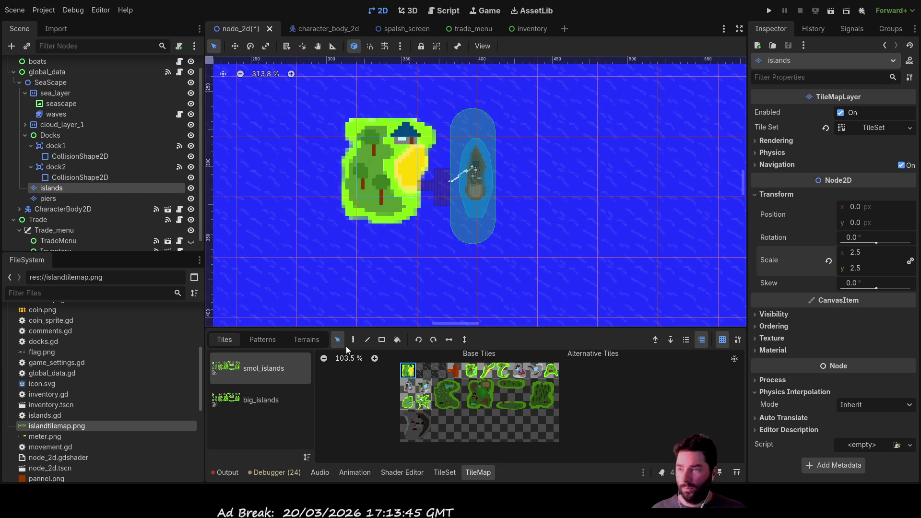
Step: Look through the Terrains and Patterns tabs, returning to the Tiles palette
left_click(313, 339)
left_click(224, 339)
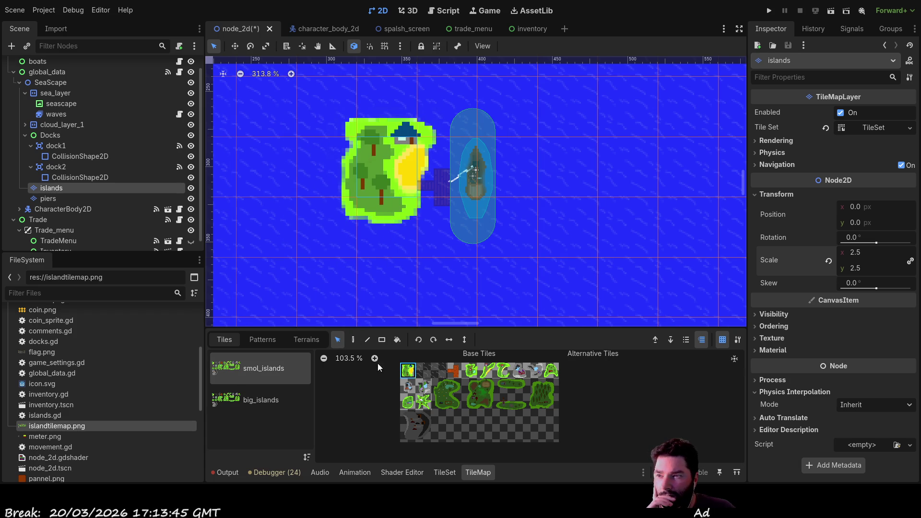
left_click(269, 339)
left_click(304, 340)
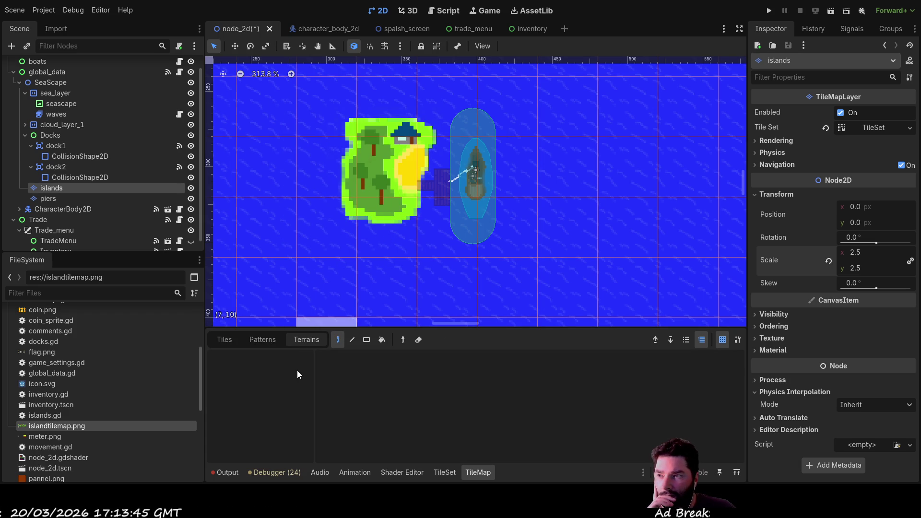
left_click(224, 341)
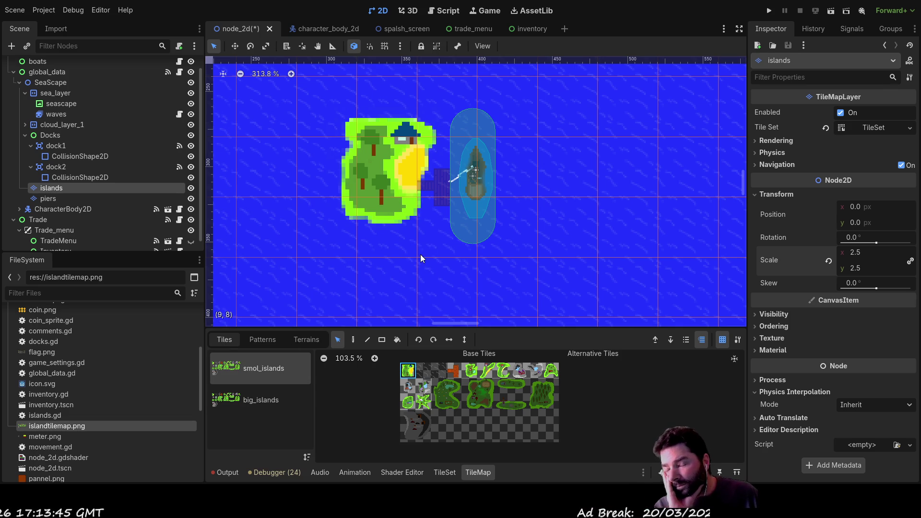
left_click(265, 339)
left_click(230, 338)
double_click(254, 368)
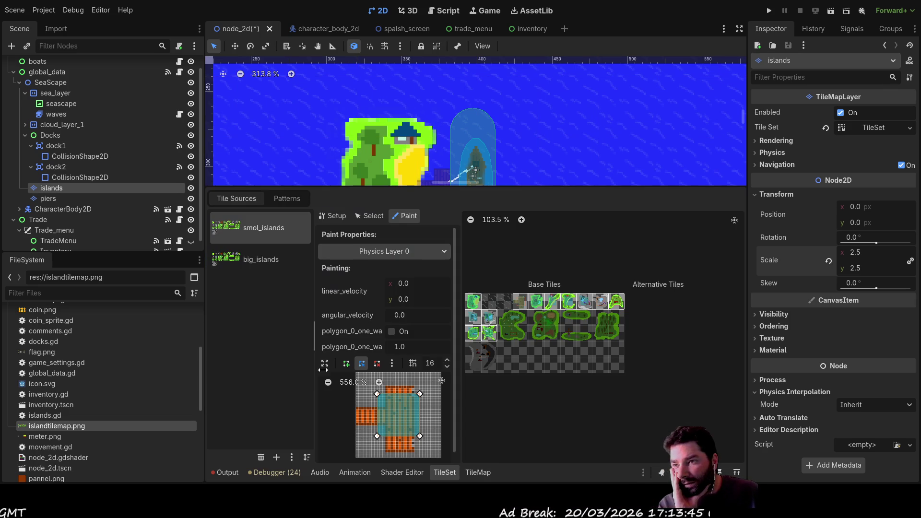
left_click(343, 215)
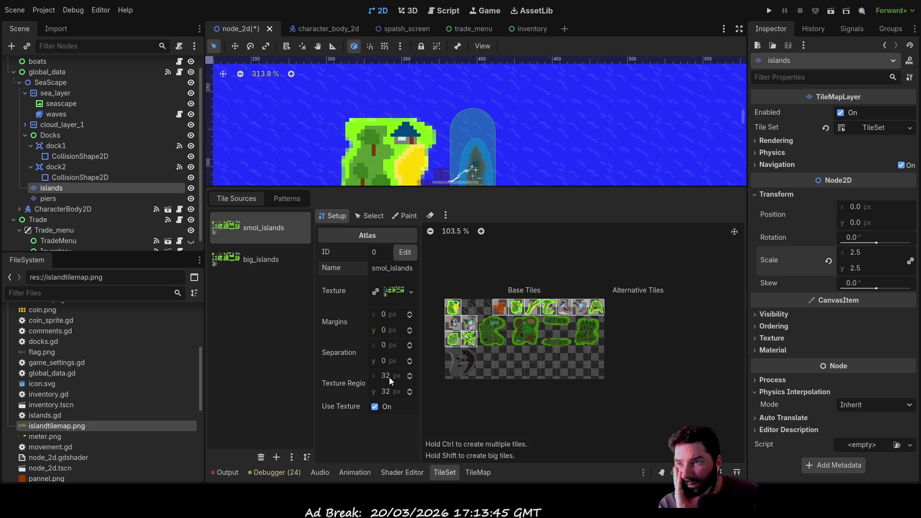
left_click(374, 217)
left_click(403, 216)
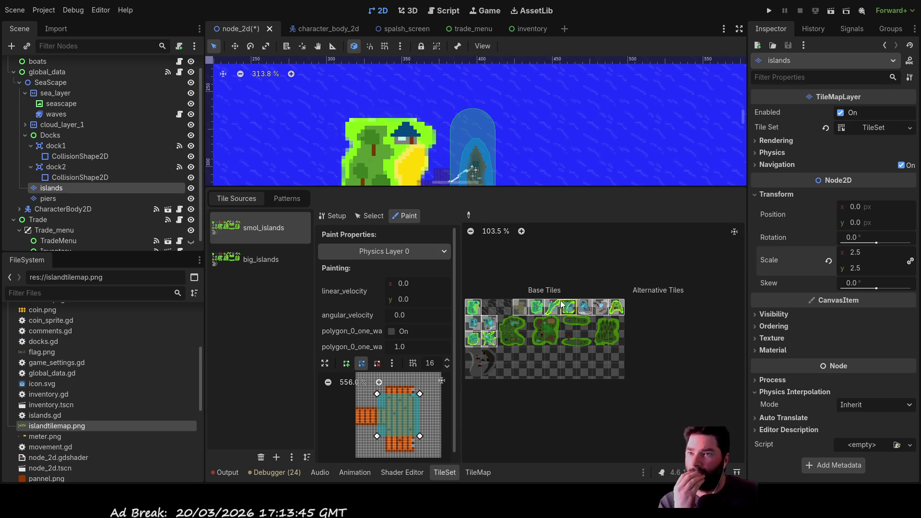
left_click(473, 307)
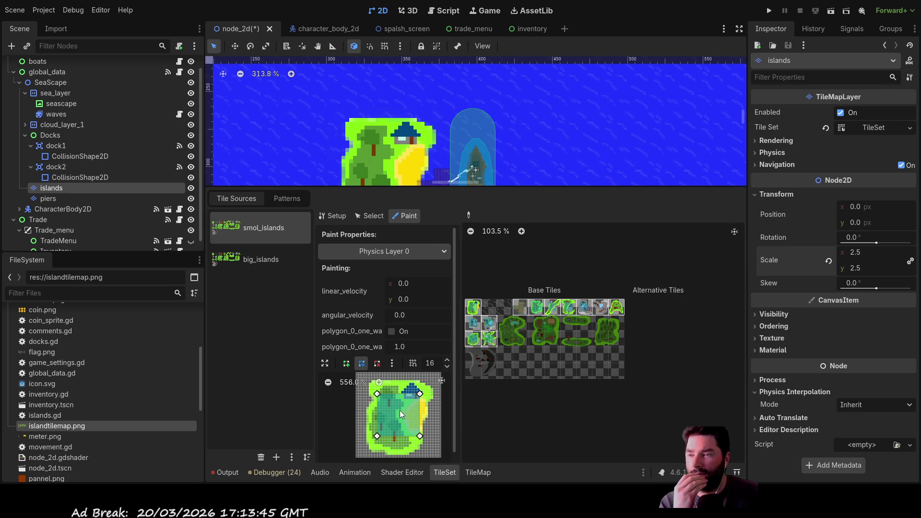
left_click(259, 263)
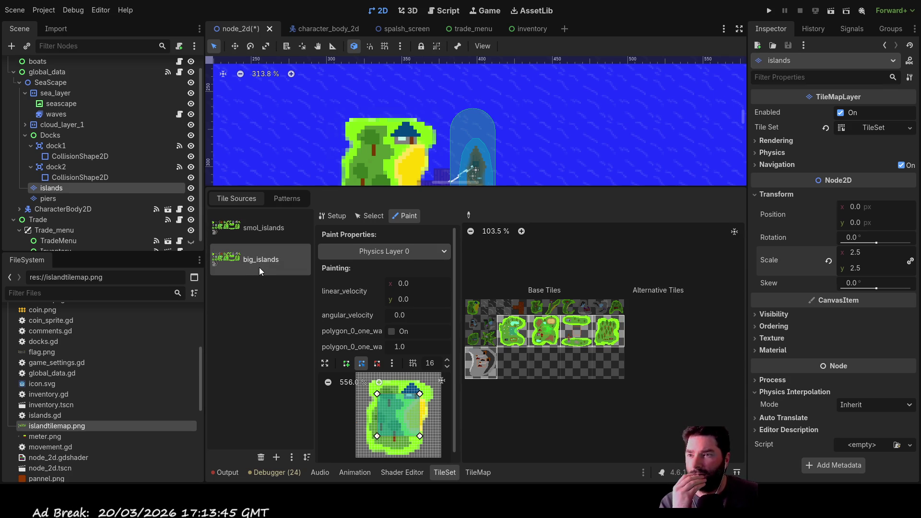
left_click(258, 236)
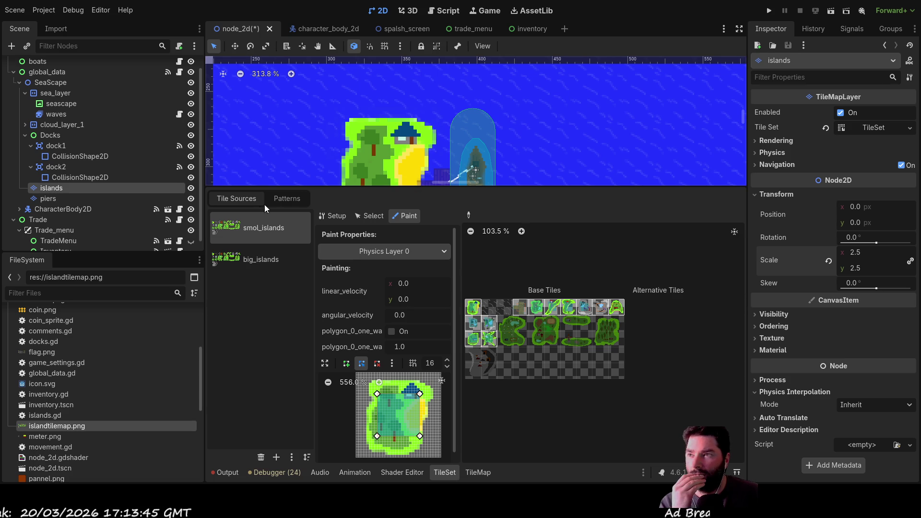
left_click(370, 216)
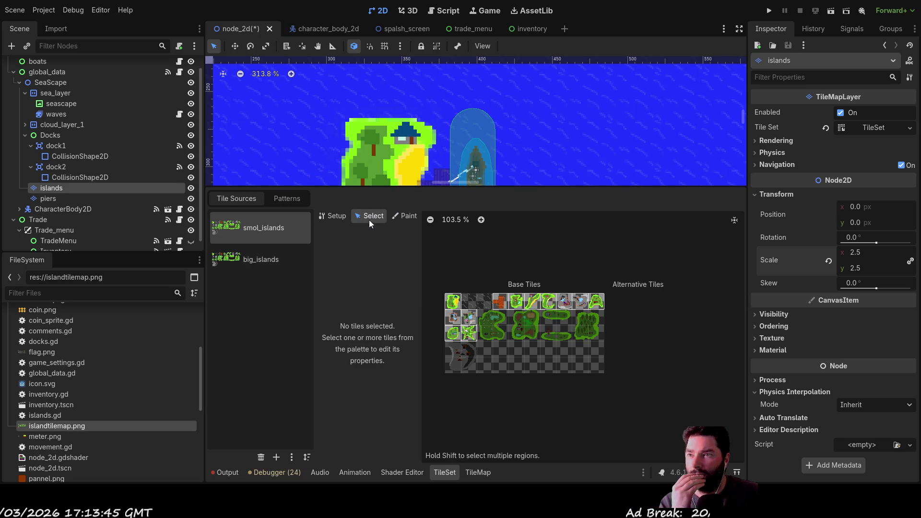
left_click(452, 303)
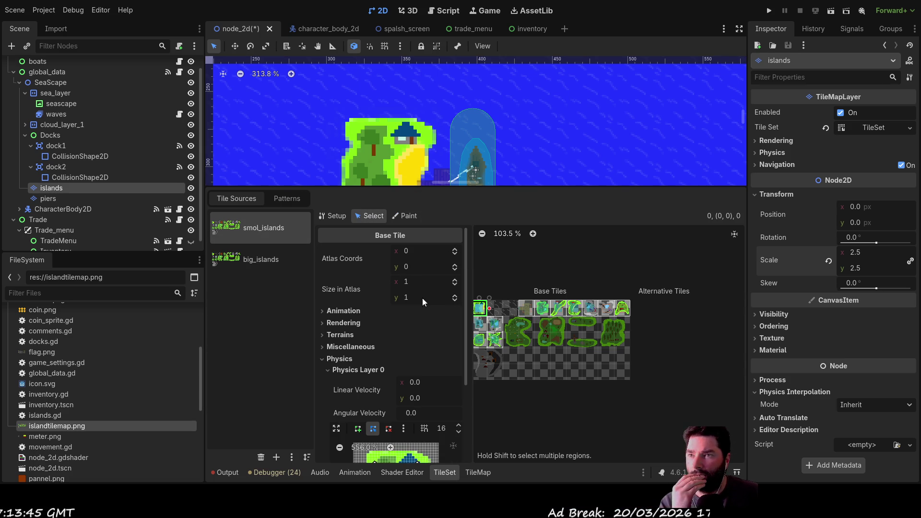
left_click(455, 298)
left_click(455, 296)
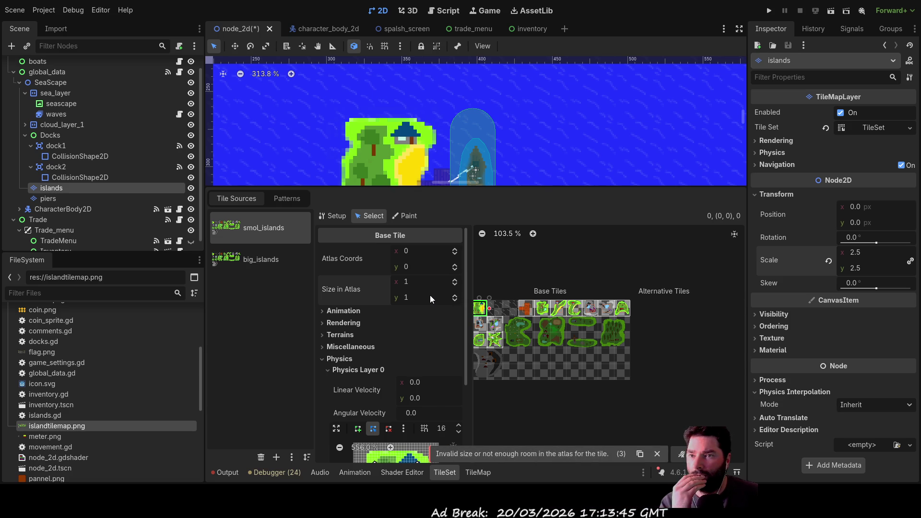
scroll(402, 328, "down", 3)
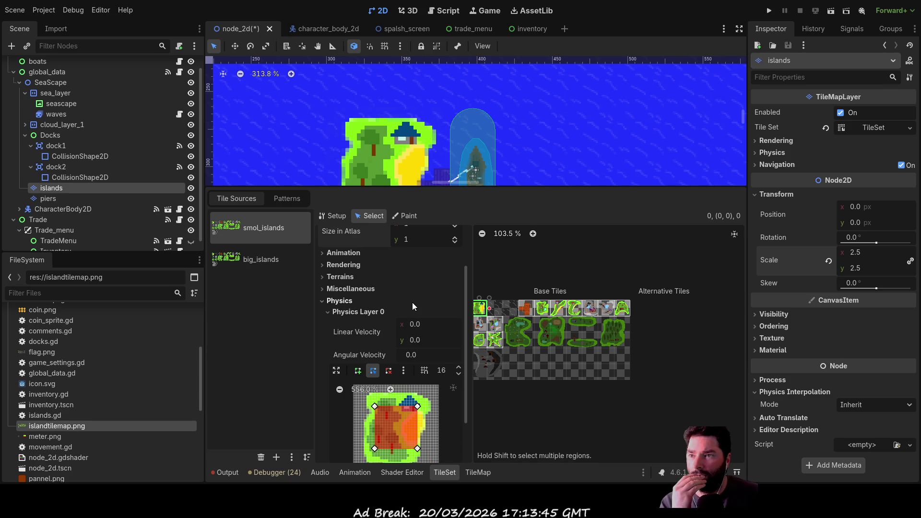
scroll(413, 302, "up", 3)
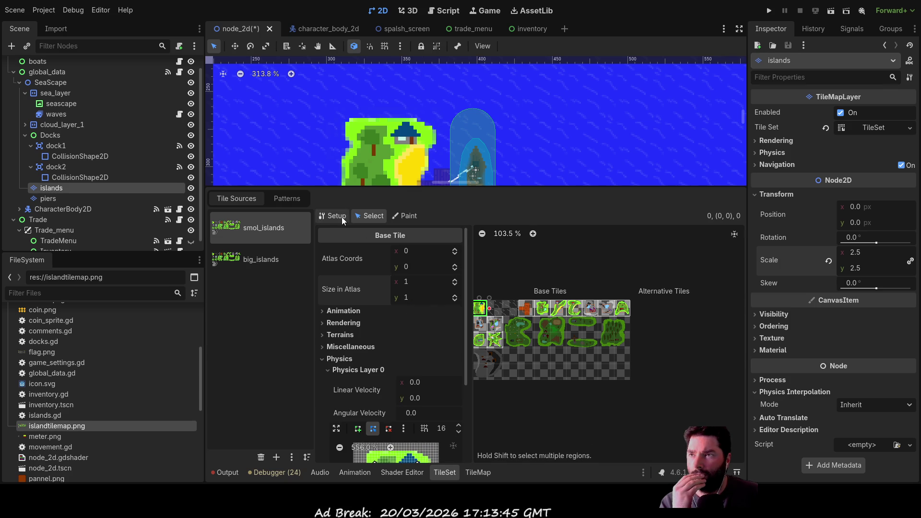
left_click(478, 472)
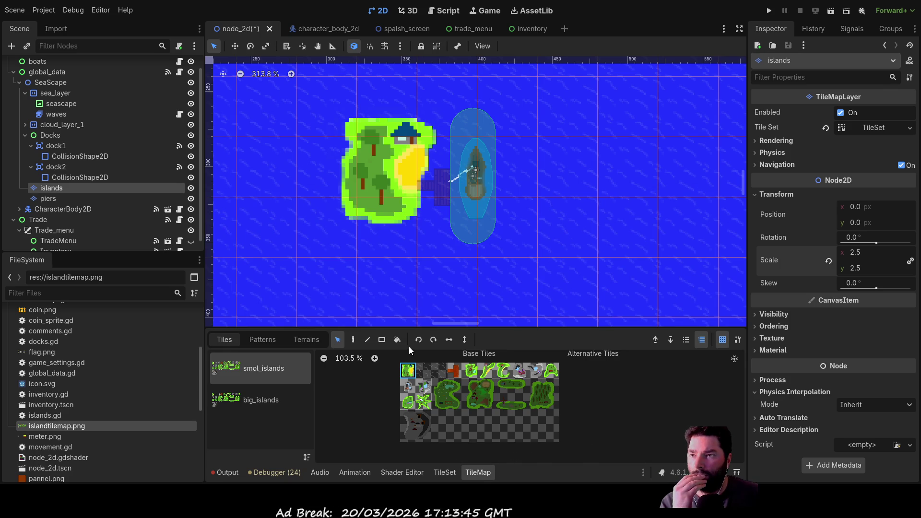
Step: Paint another island tile to the right of the boat
left_click(472, 370)
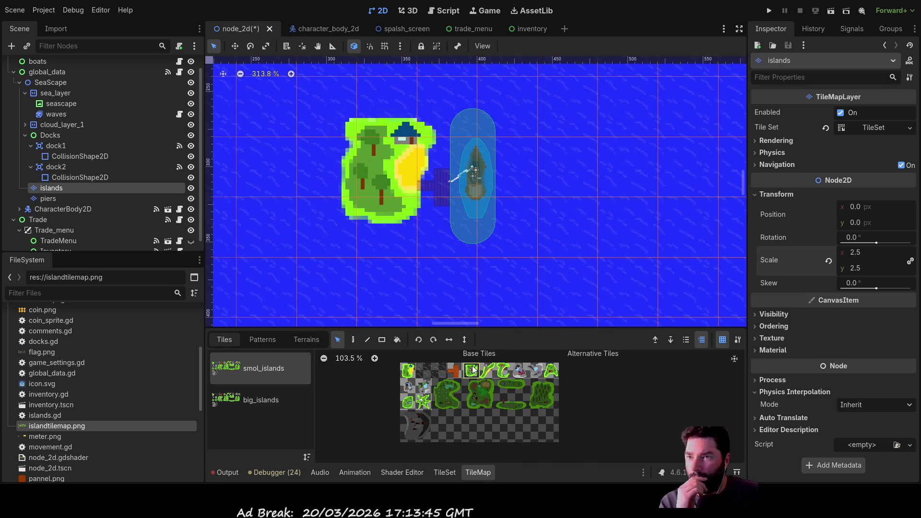
left_click(353, 340)
scroll(575, 221, "down", 5)
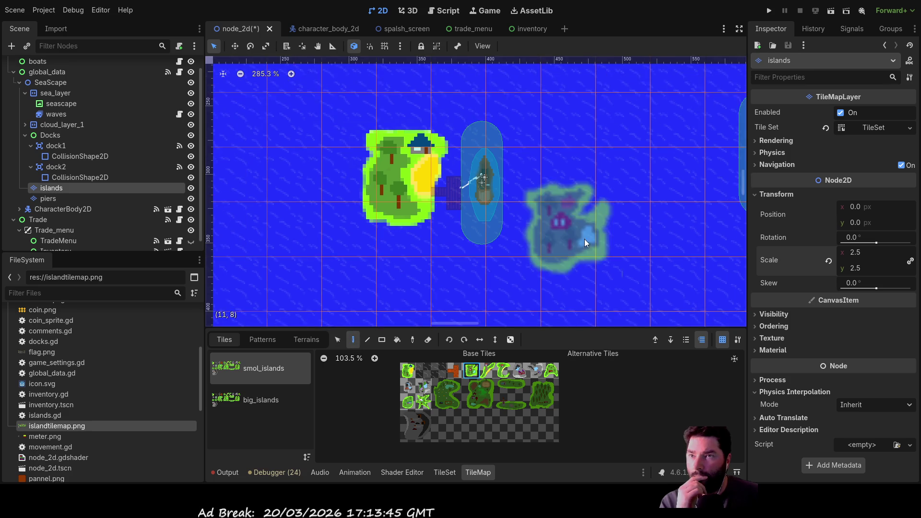
scroll(480, 240, "right", 5)
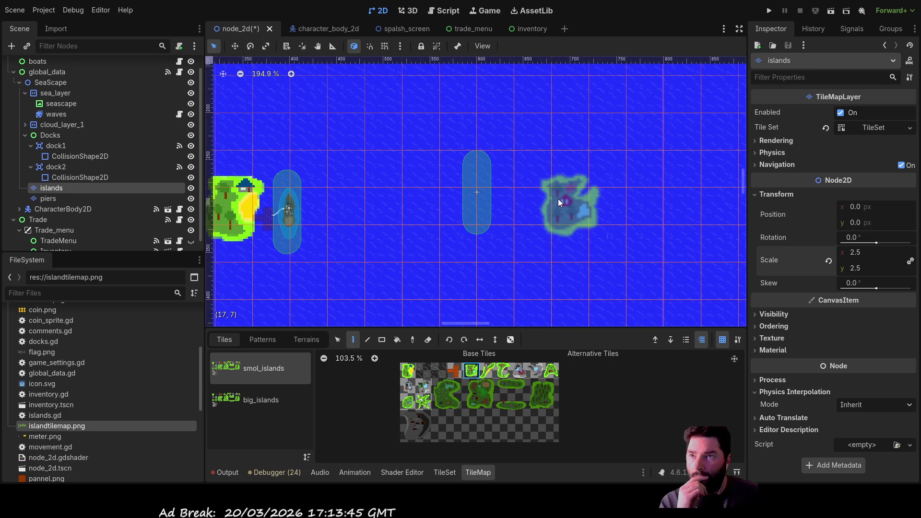
left_click(559, 191)
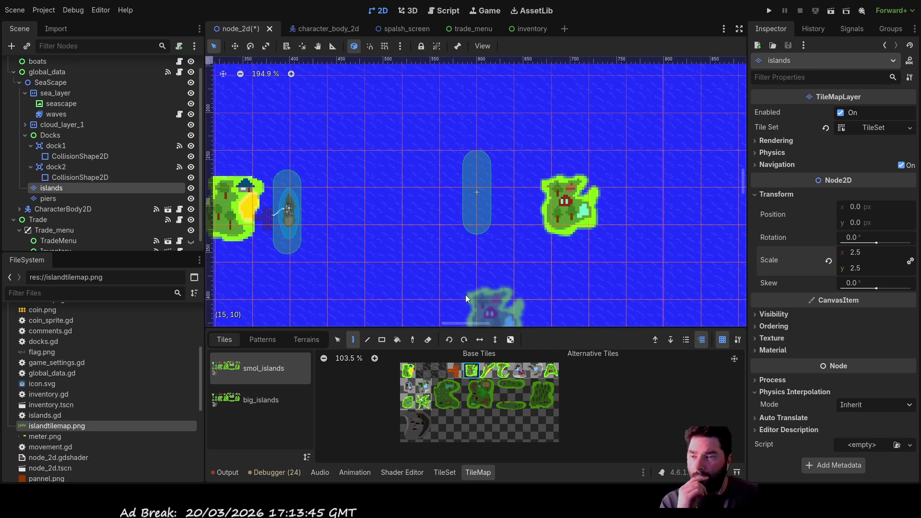
mouse_move(399, 251)
left_mouse_down()
mouse_move(536, 267)
mouse_move(429, 267)
left_mouse_up()
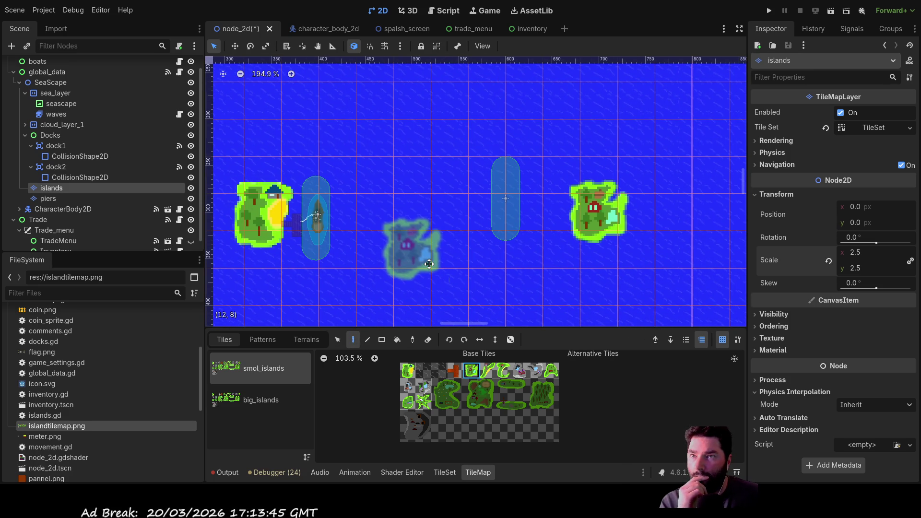
Step: Paint one curved island, undo the extra copy, and move it beside dock2
left_click(503, 370)
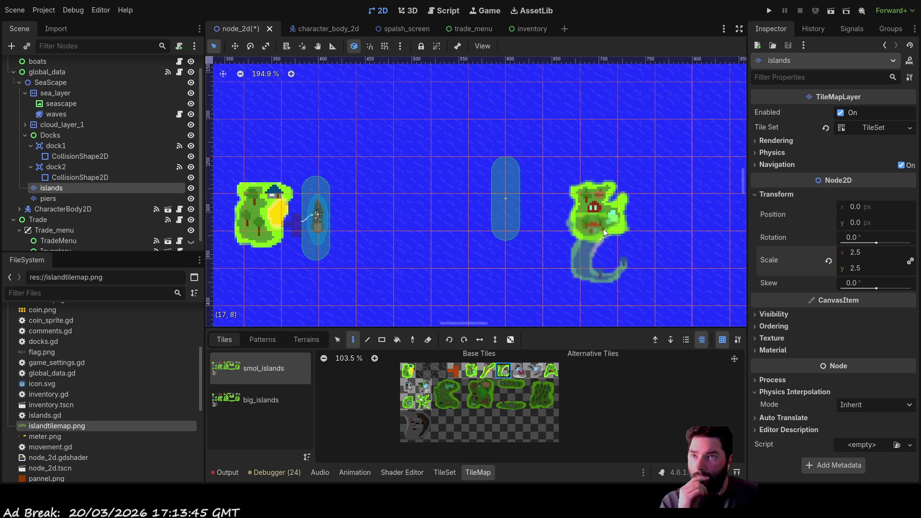
left_click(600, 123)
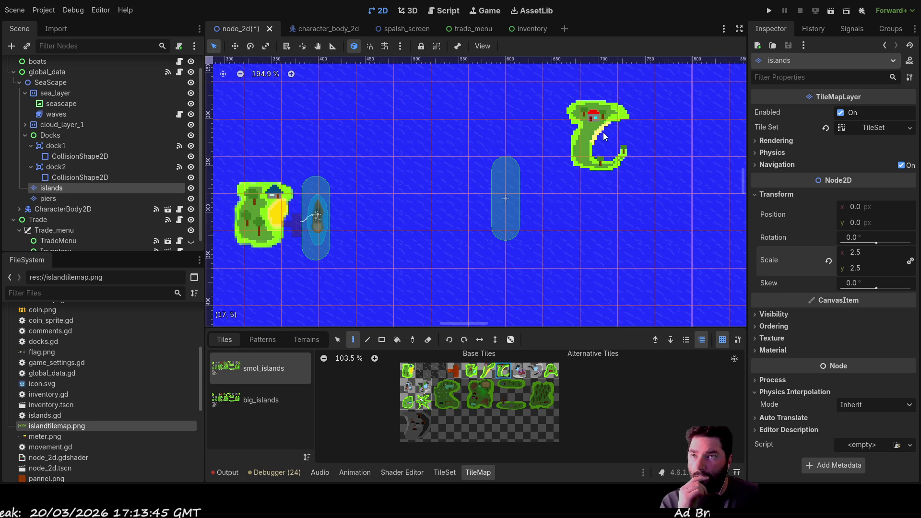
left_click(588, 181)
key("ctrl+z")
left_click(337, 340)
mouse_move(585, 125)
left_mouse_down()
mouse_move(548, 218)
mouse_move(555, 197)
left_mouse_up()
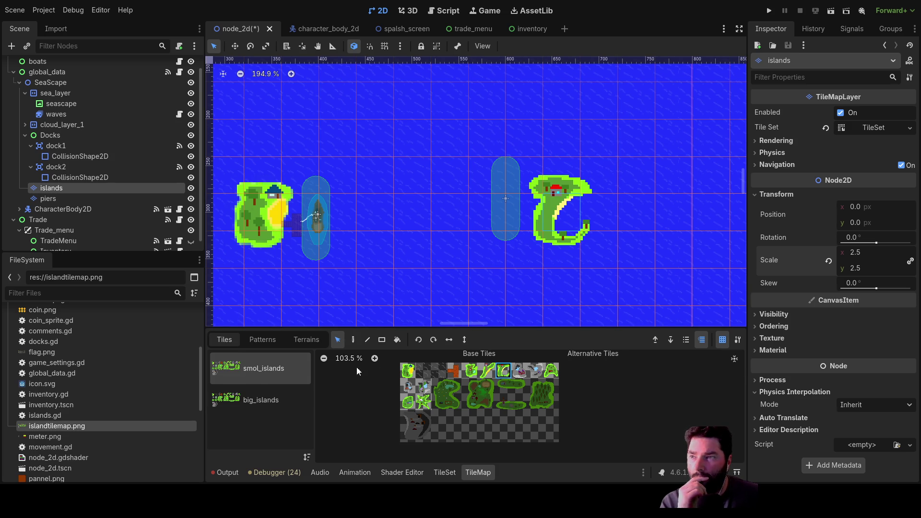
left_click(56, 198)
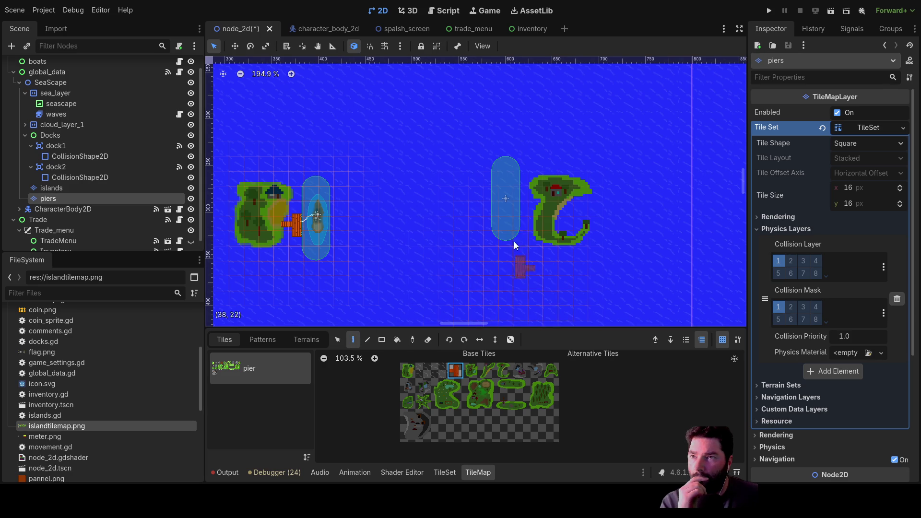
Step: Paint a pier tile between dock2 and the right-hand curved island
left_click(527, 209)
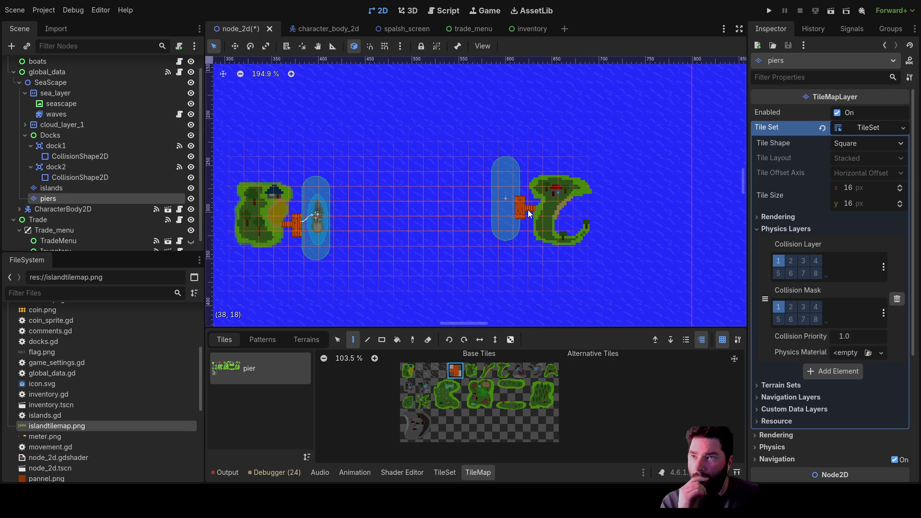
mouse_move(522, 272)
left_mouse_down()
mouse_move(437, 255)
mouse_move(423, 269)
mouse_move(581, 281)
left_mouse_up()
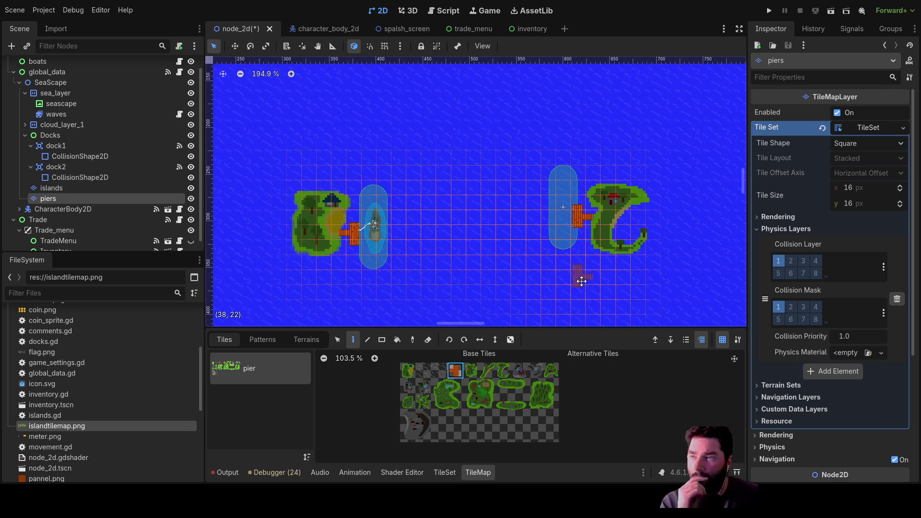
scroll(497, 263, "down", 6)
scroll(492, 271, "up", 7)
scroll(493, 271, "up", 4)
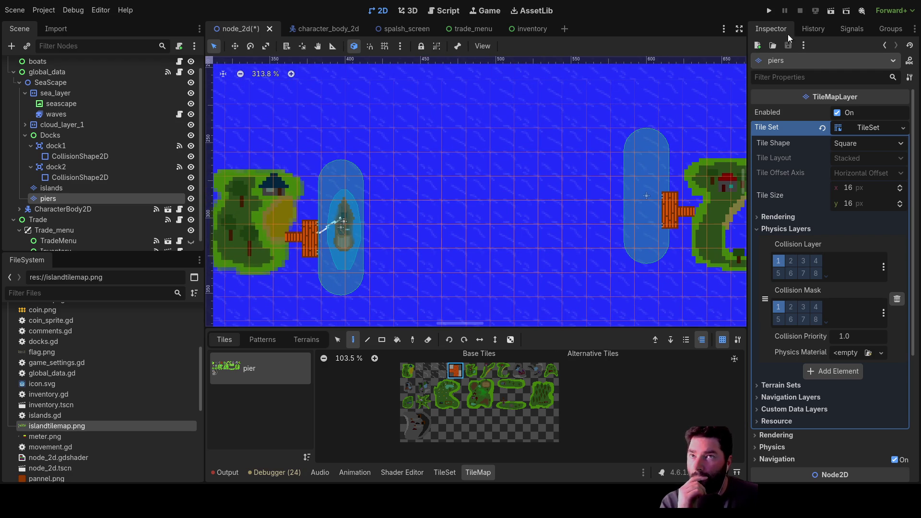
left_click(769, 11)
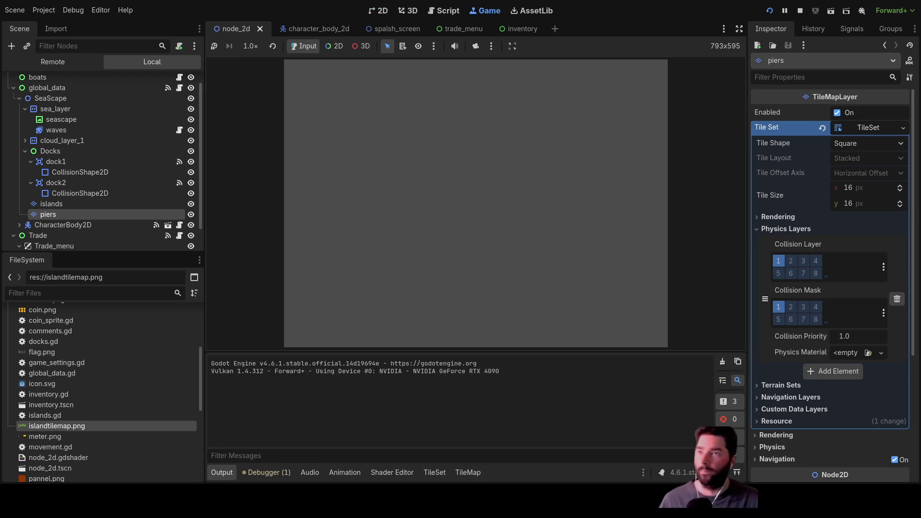
Step: Start the game with Play on its start menu
left_click(359, 77)
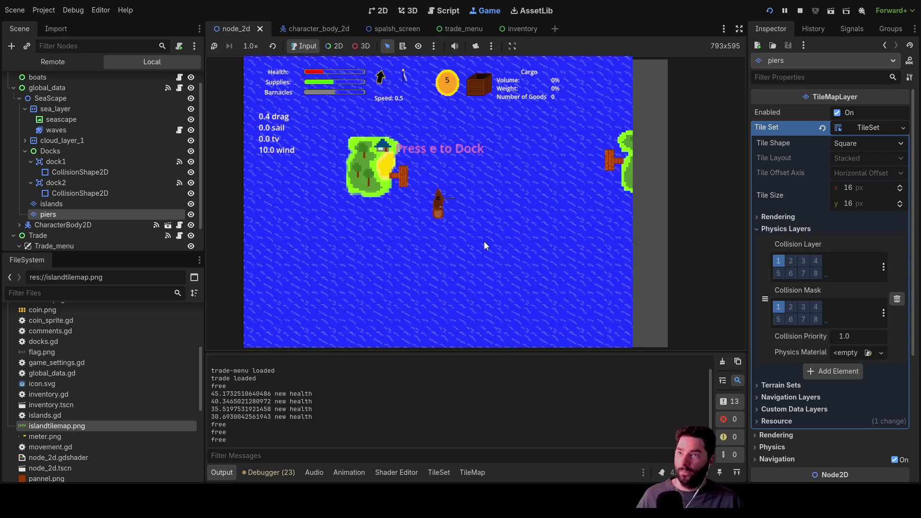
Step: Dock with E, leave via Exit Docks, and show trade.gd in the Script workspace
key("e")
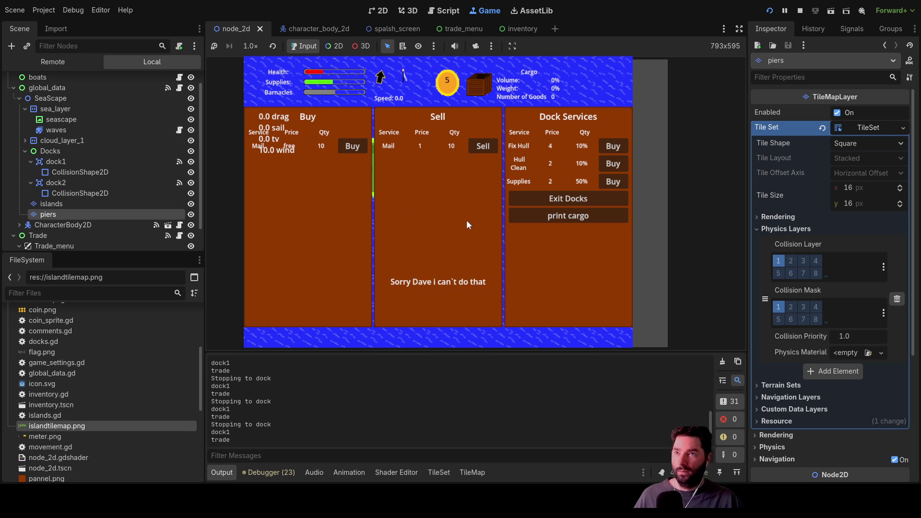
left_click(574, 201)
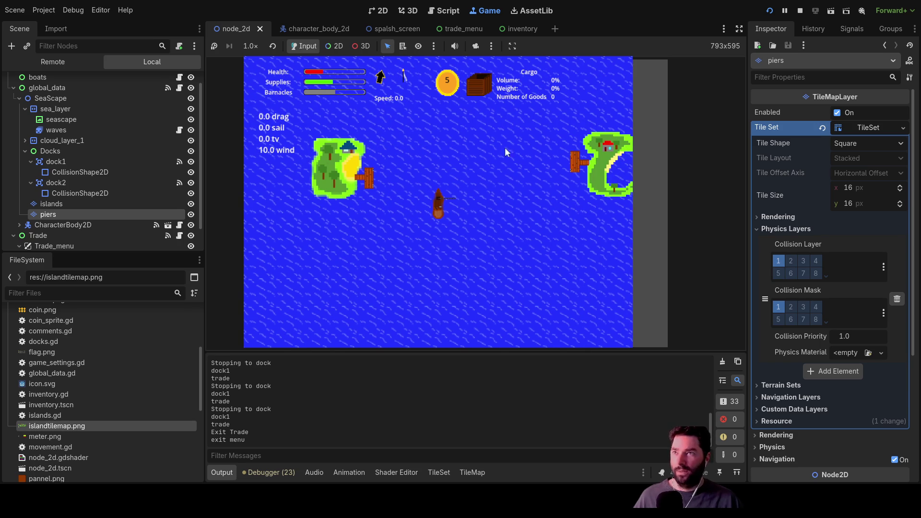
left_click(445, 13)
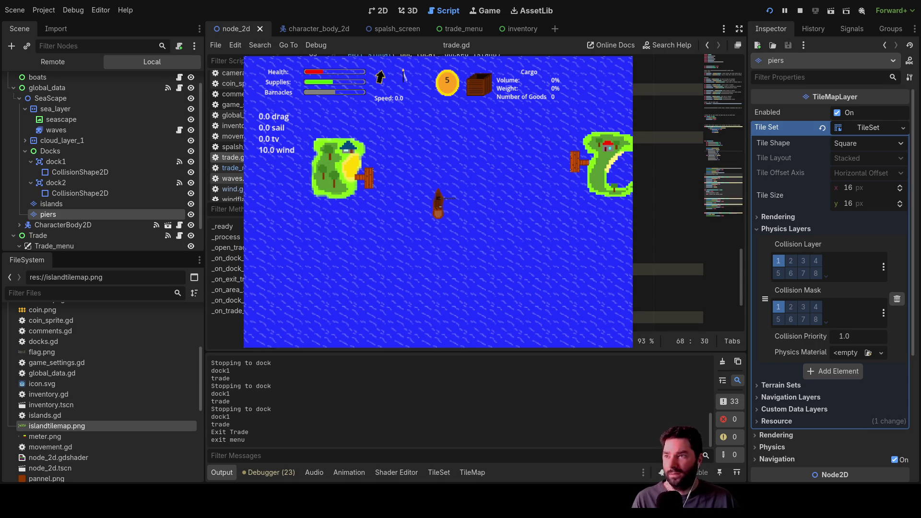
left_click(239, 168)
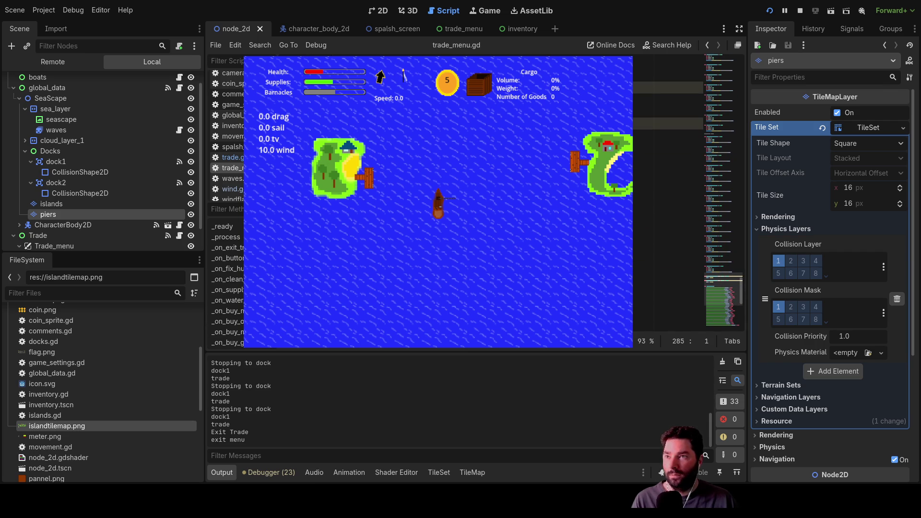
scroll(666, 192, "down", 3)
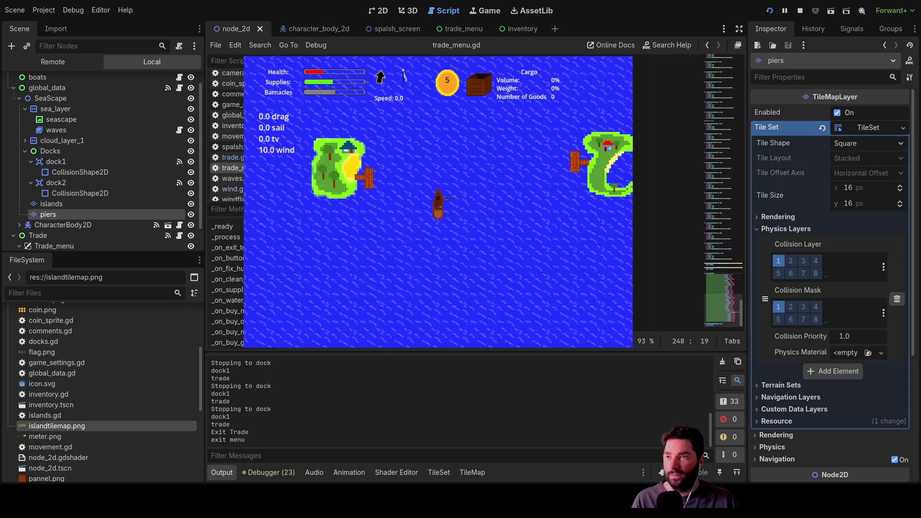
scroll(666, 192, "down", 5)
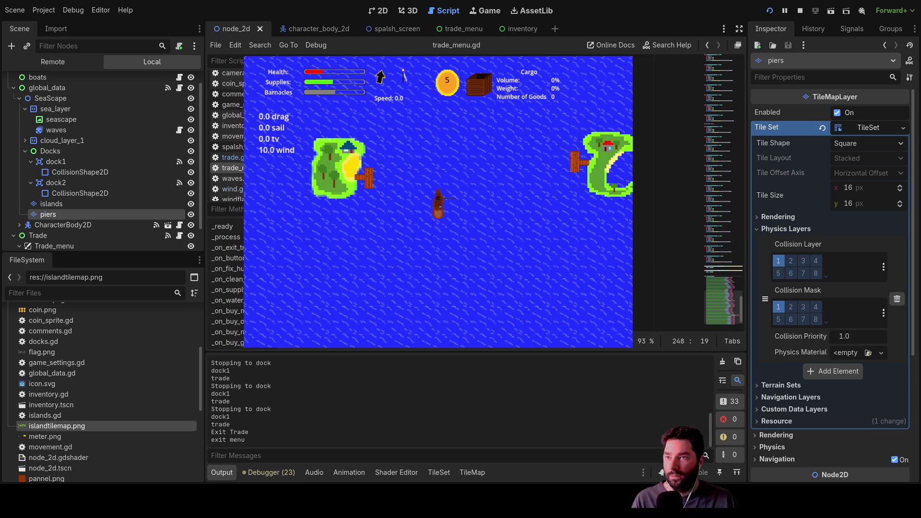
scroll(666, 192, "up", 3)
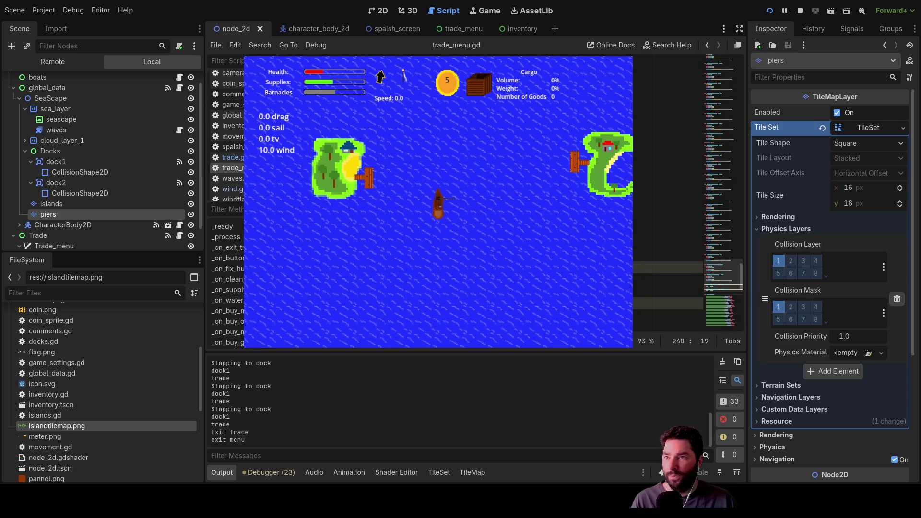
scroll(666, 192, "up", 5)
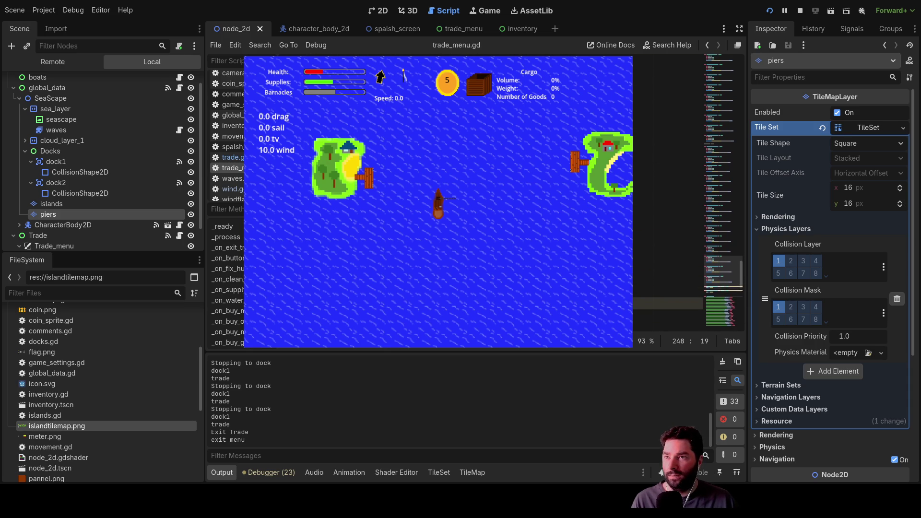
scroll(667, 191, "down", 10)
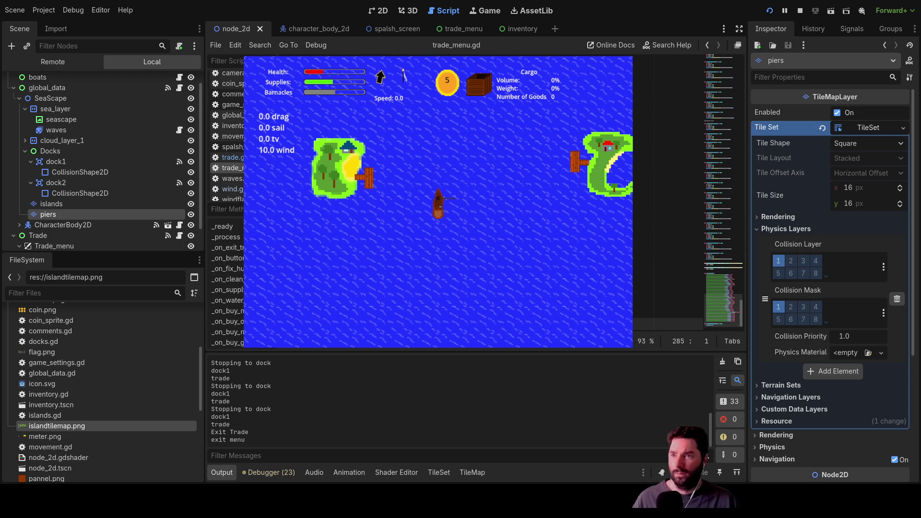
scroll(666, 312, "down", 2)
left_click(667, 311)
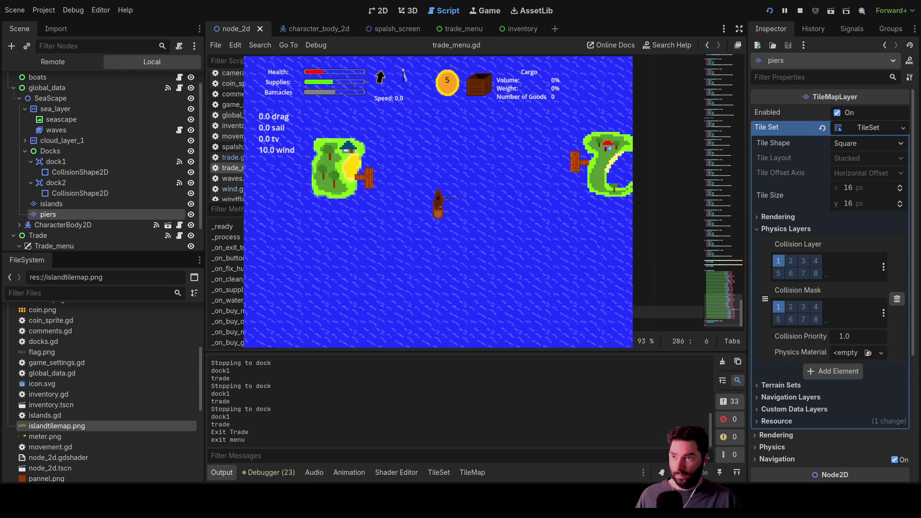
key("Right")
key("Right")
key("Right")
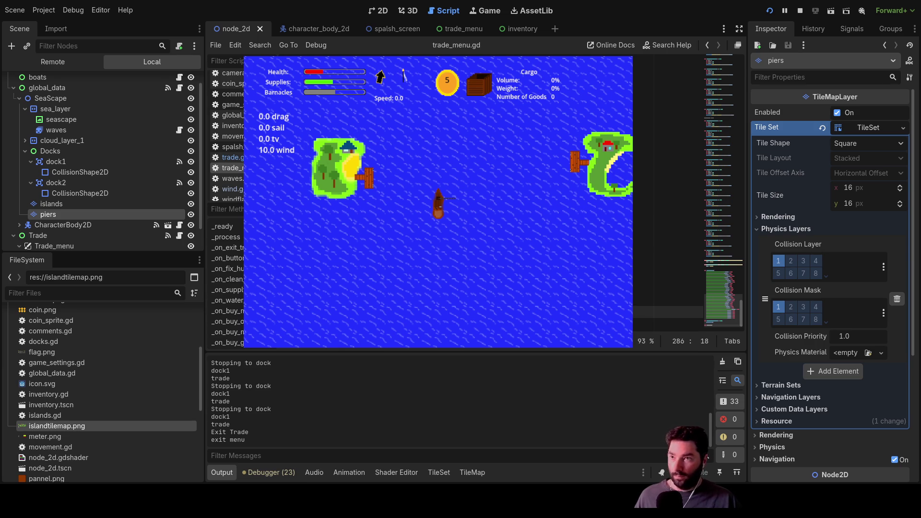
key("Delete")
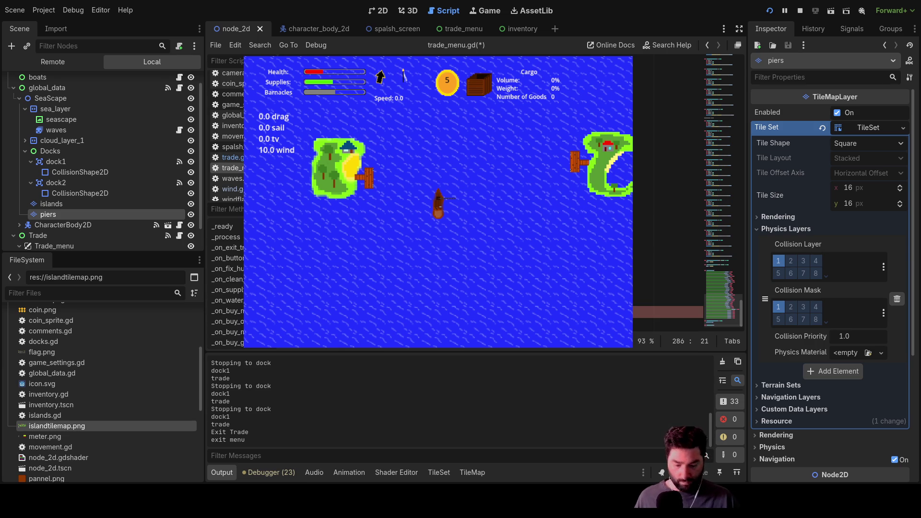
key("Home")
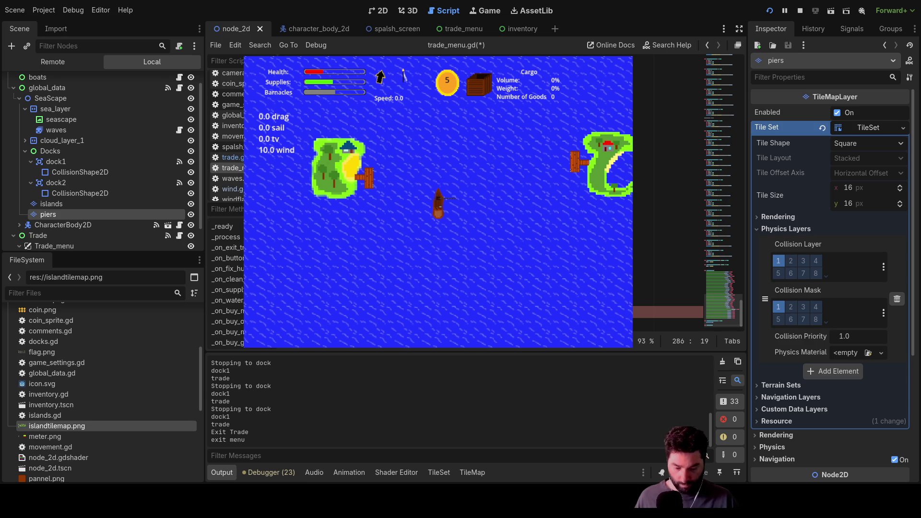
key("Return")
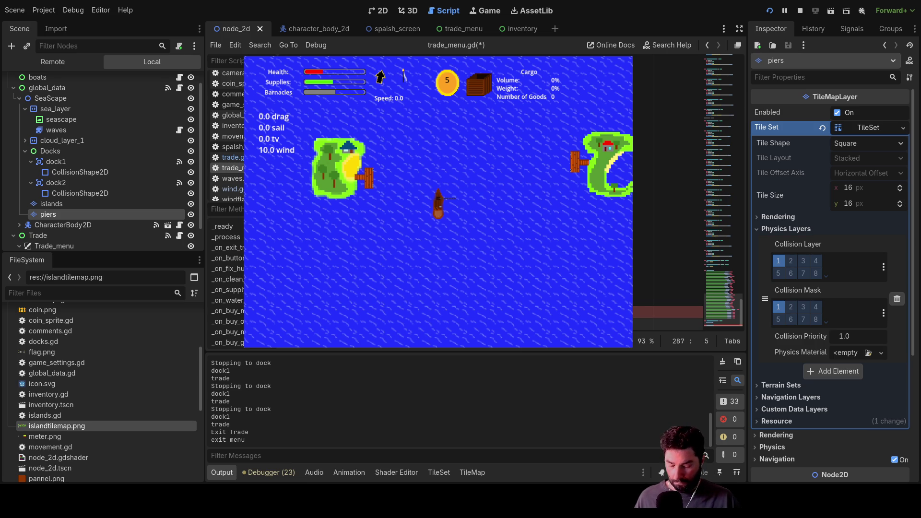
scroll(667, 316, "up", 1)
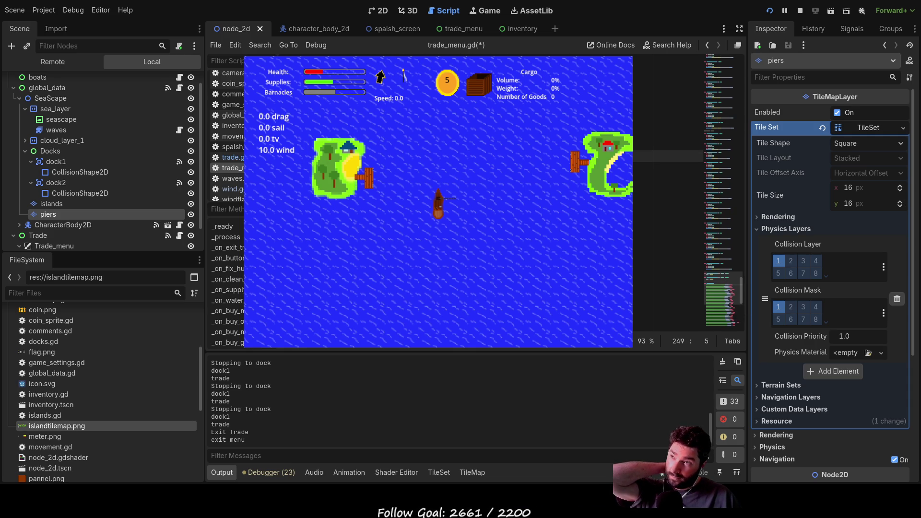
left_click(667, 249)
left_click(667, 243)
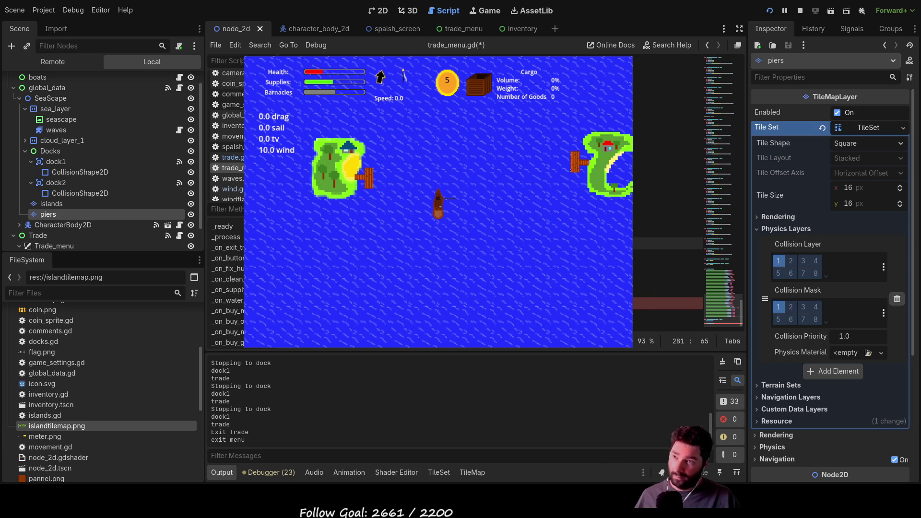
left_click(666, 303)
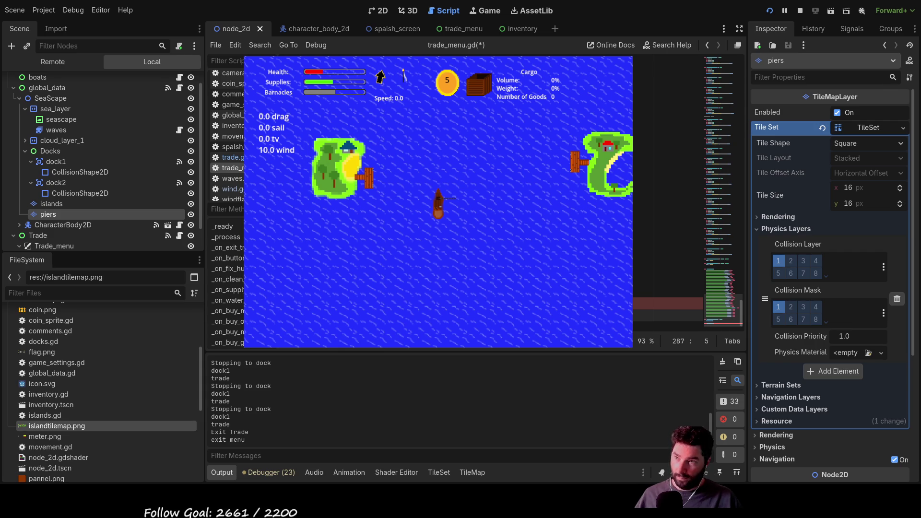
left_click(667, 321)
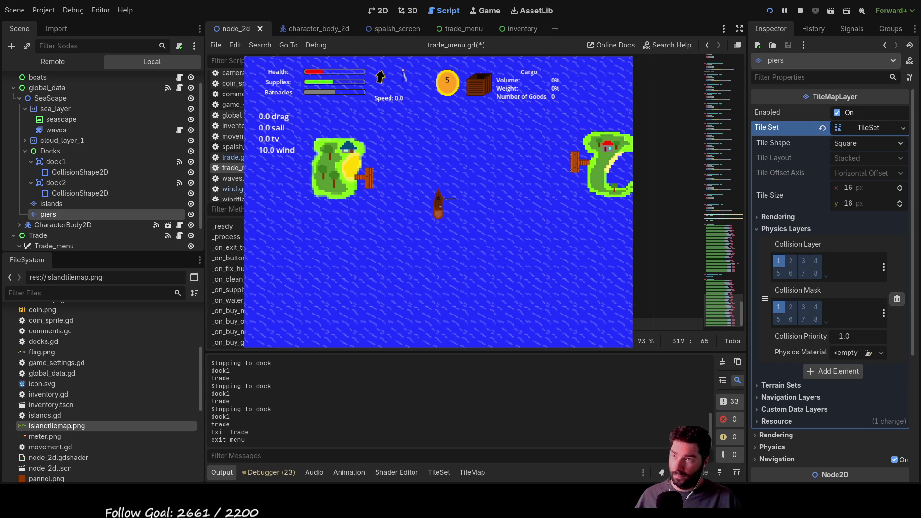
scroll(669, 191, "down", 5)
scroll(669, 192, "up", 2)
left_click(667, 216)
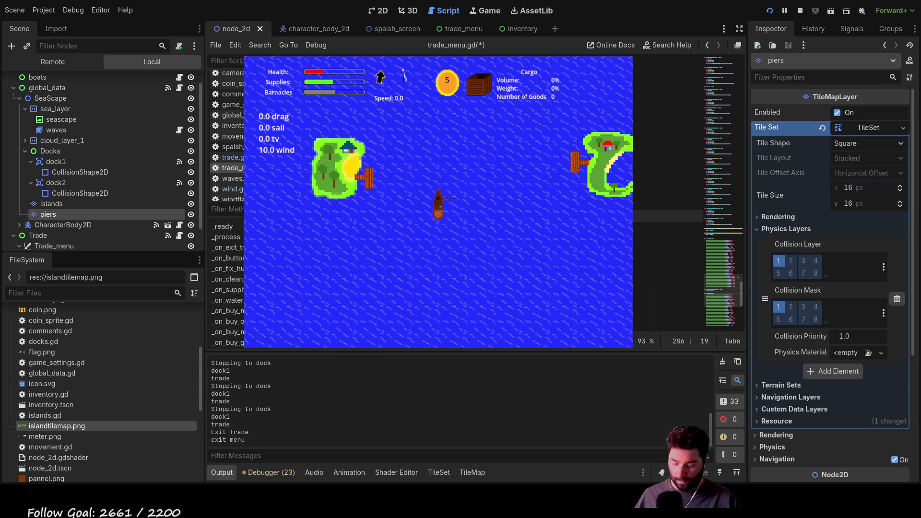
key("Right")
key("Right")
key("Right")
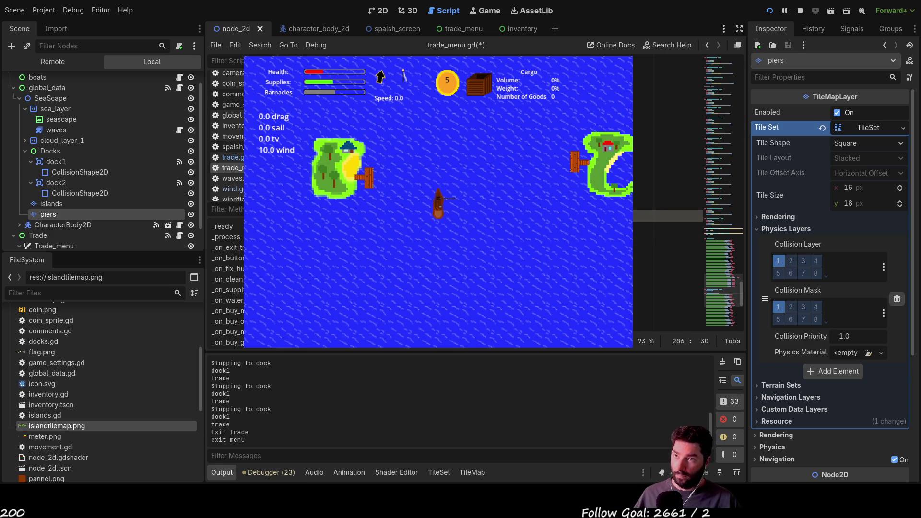
key("BackSpace")
key("BackSpace")
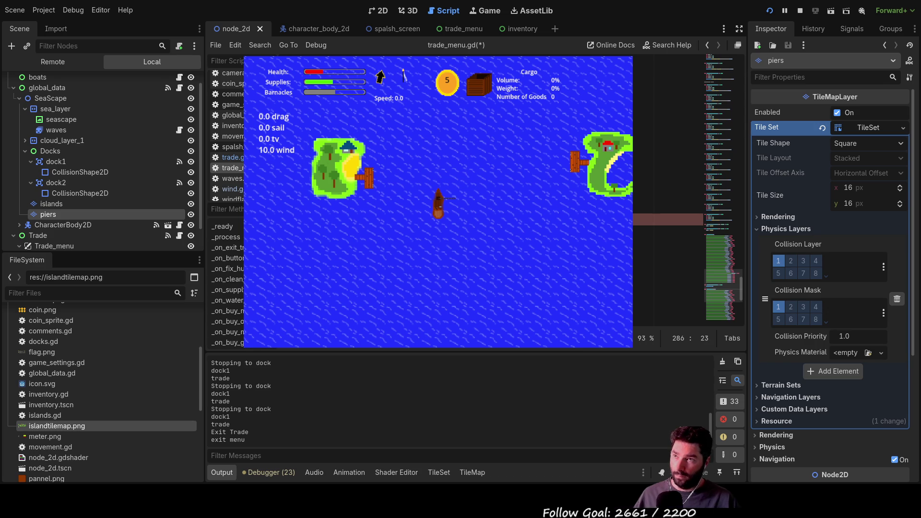
key("BackSpace")
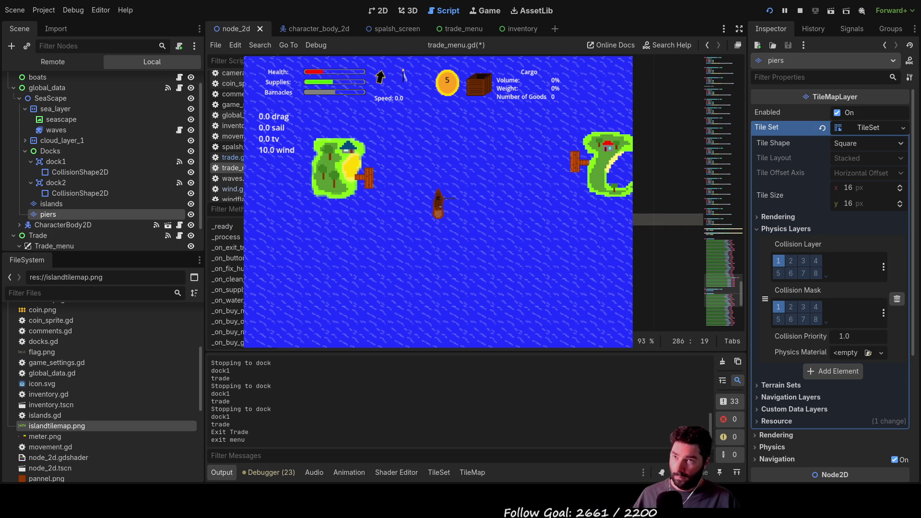
key("Return")
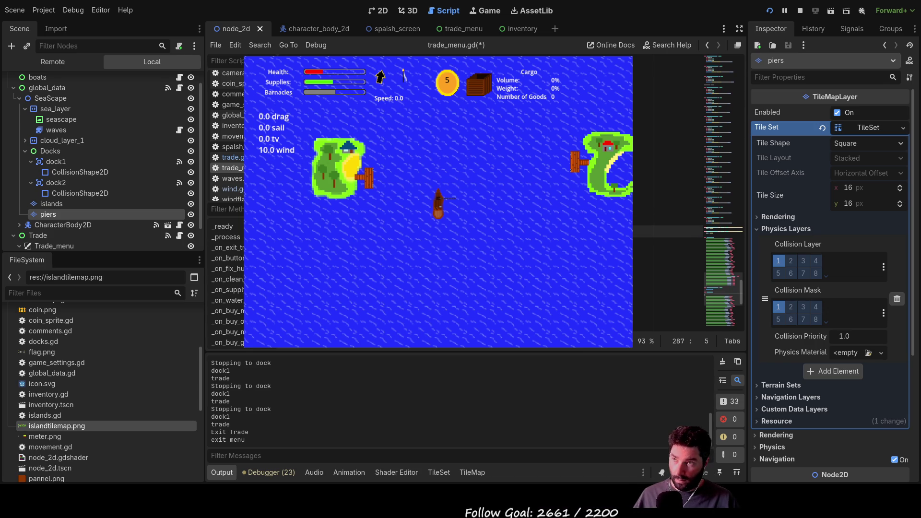
key("ctrl+z")
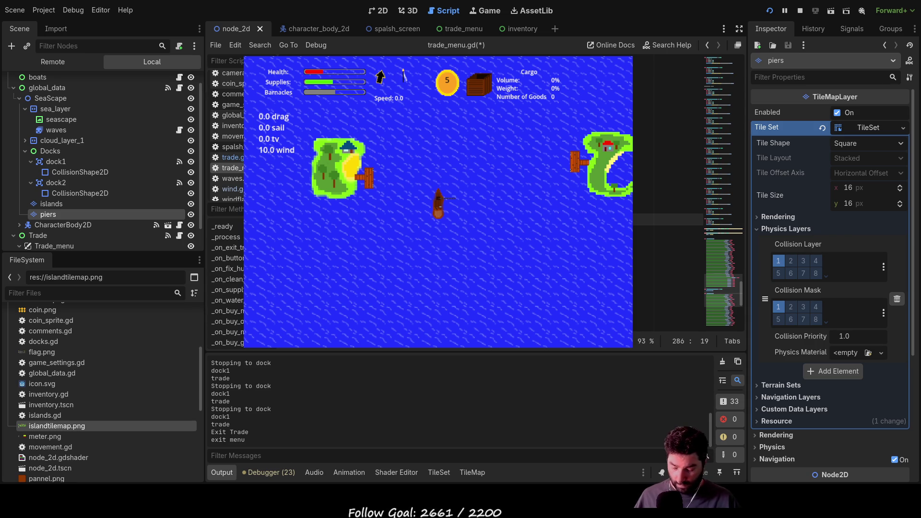
key("Right")
key("Right")
key("Right")
key("Right")
key("Right")
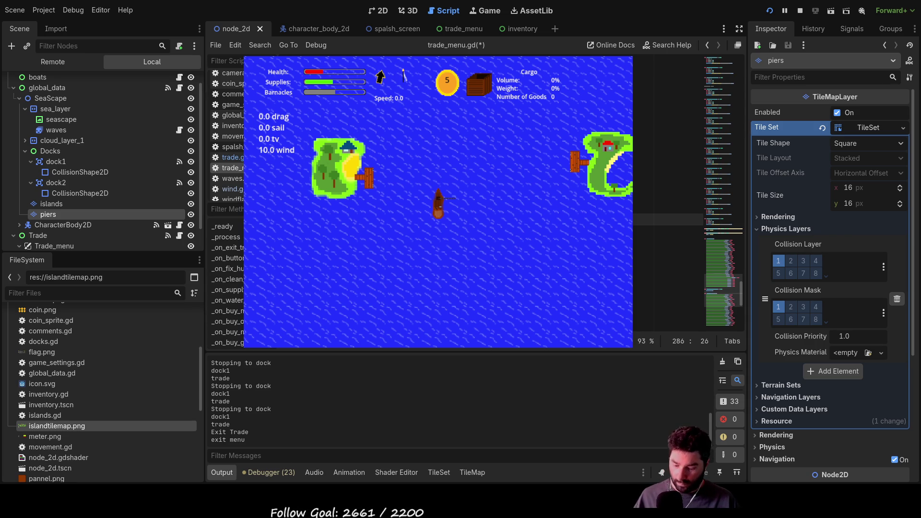
key("Down")
key("End")
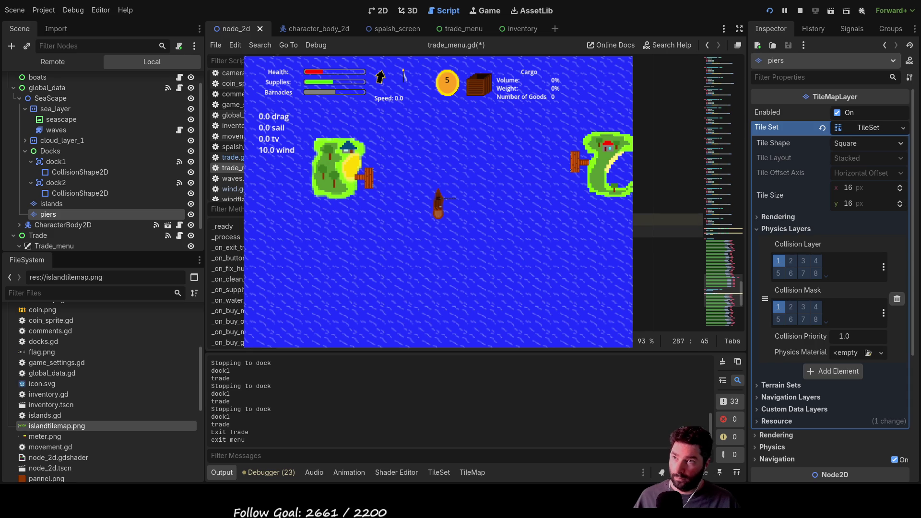
key("ctrl+Left")
key("ctrl+Left")
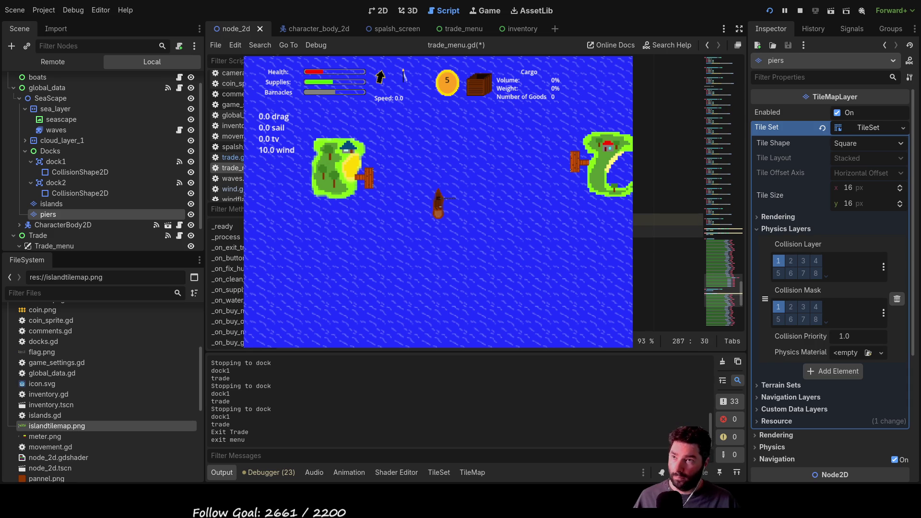
key("Up")
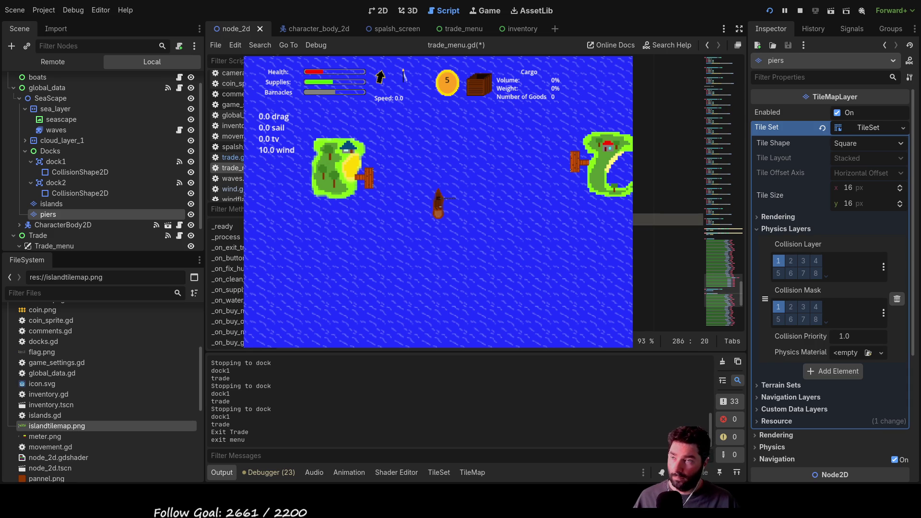
key("ctrl+Right")
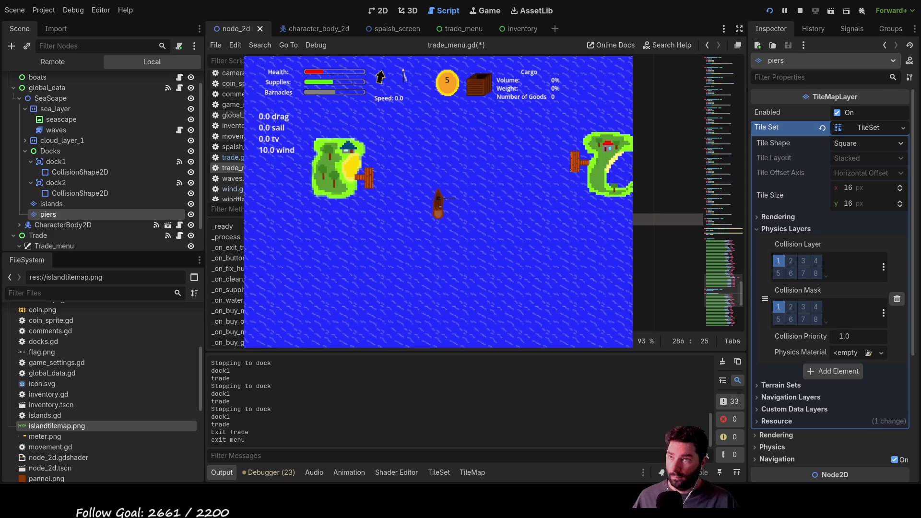
key("Left")
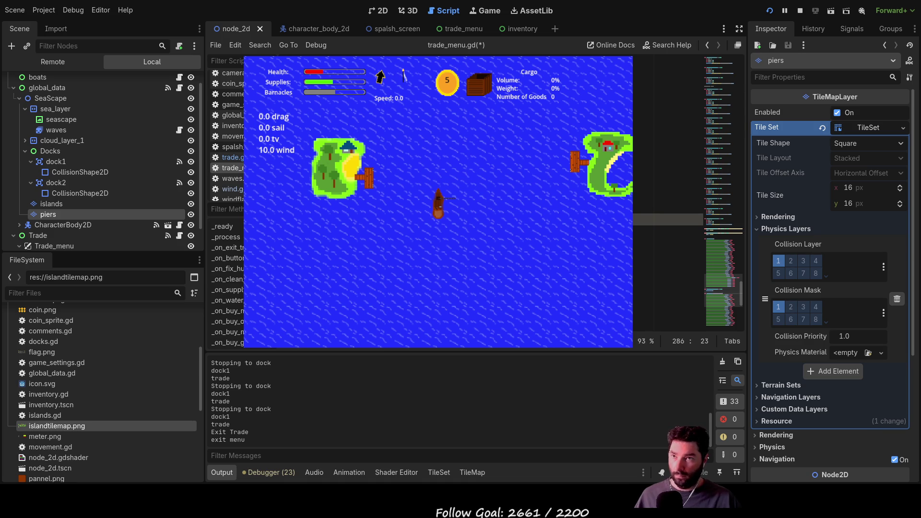
left_click(667, 232)
type("()()")
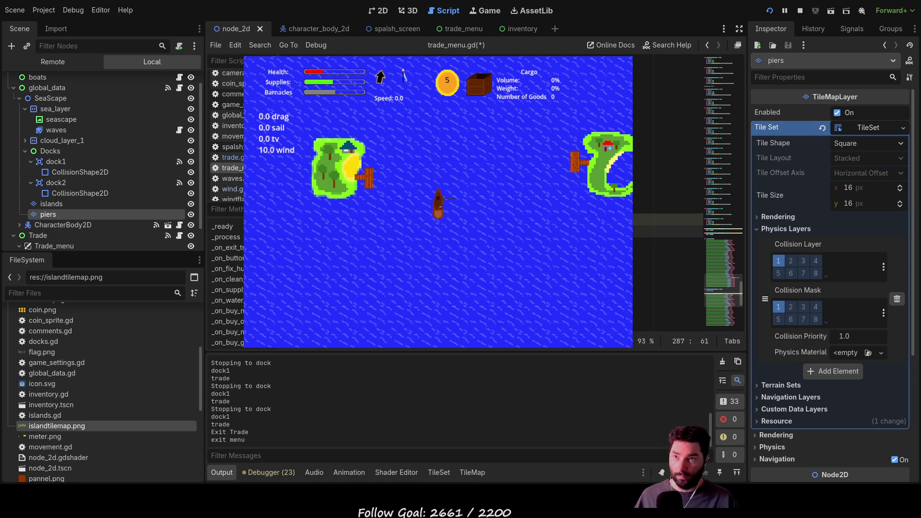
key("ctrl+z")
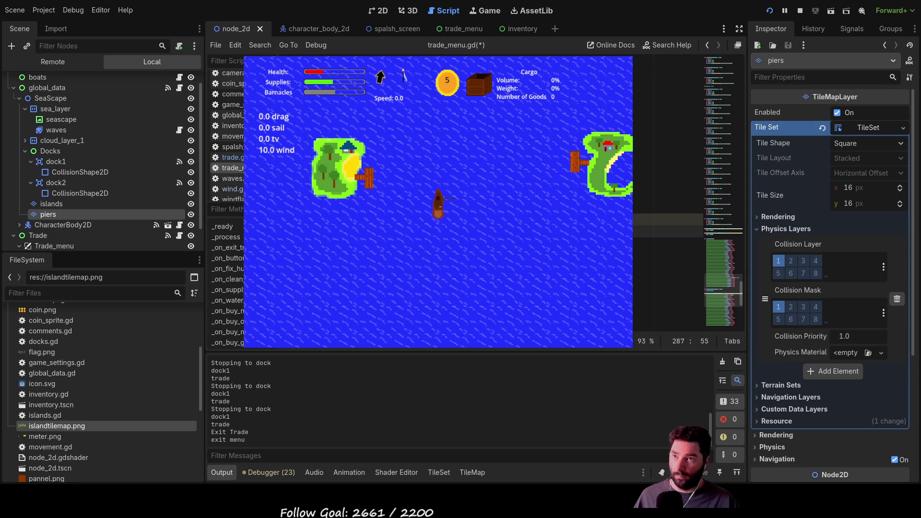
key("Down")
key("Left")
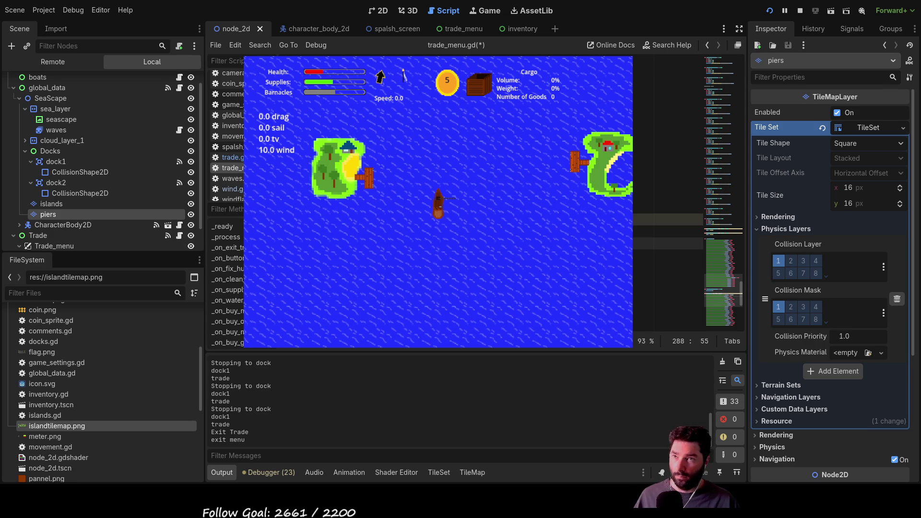
key("End")
key("Down")
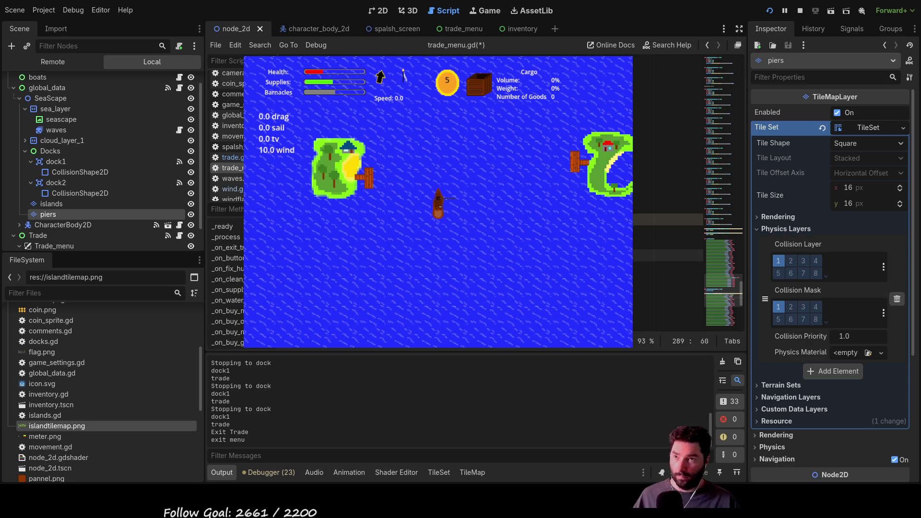
key("Down")
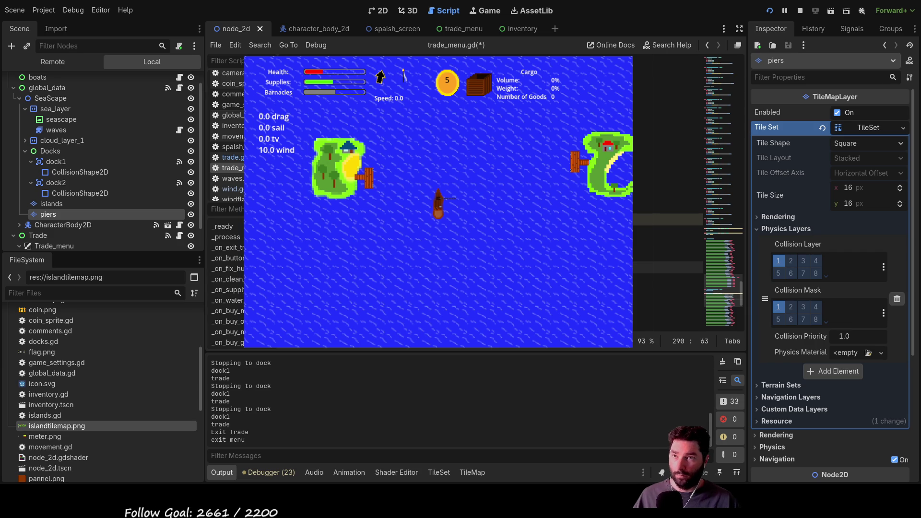
key("Down")
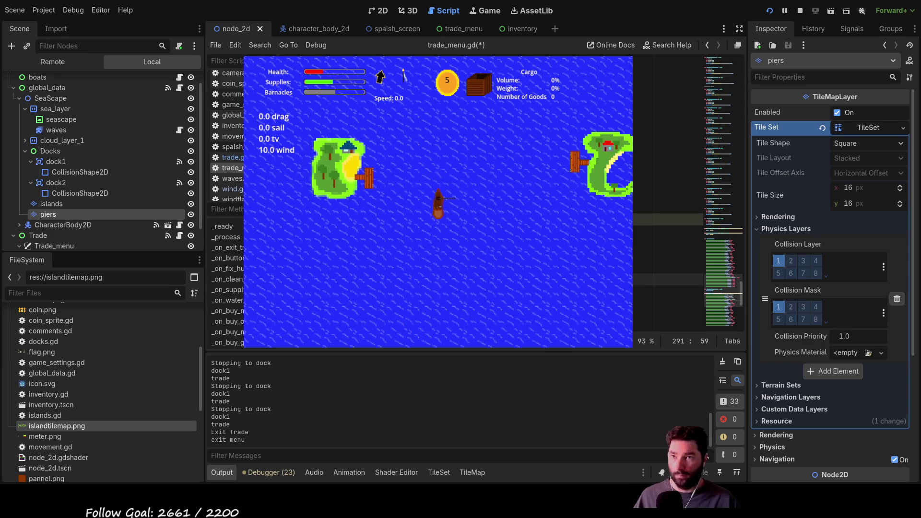
key("Down")
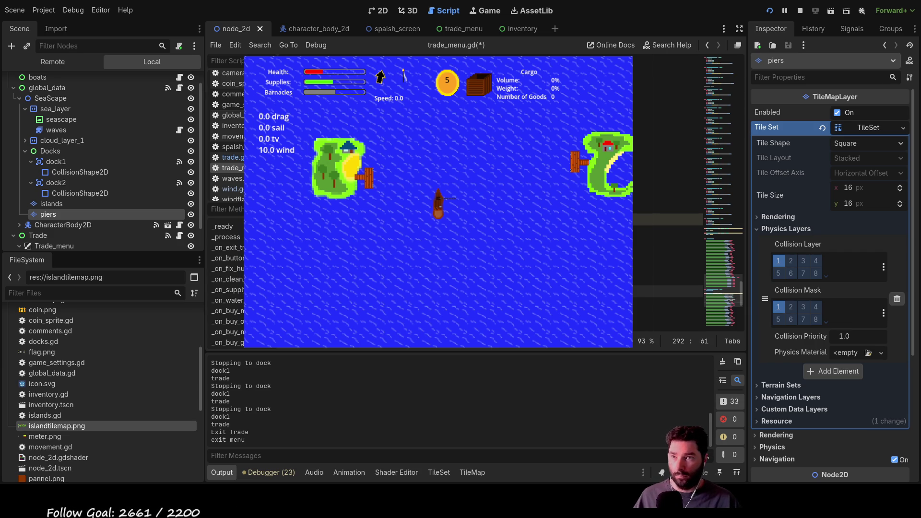
key("Down")
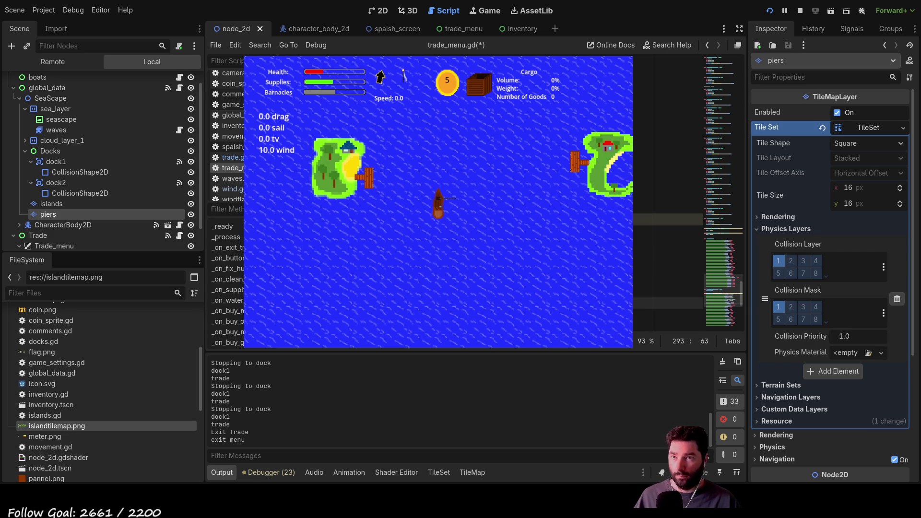
key("Down")
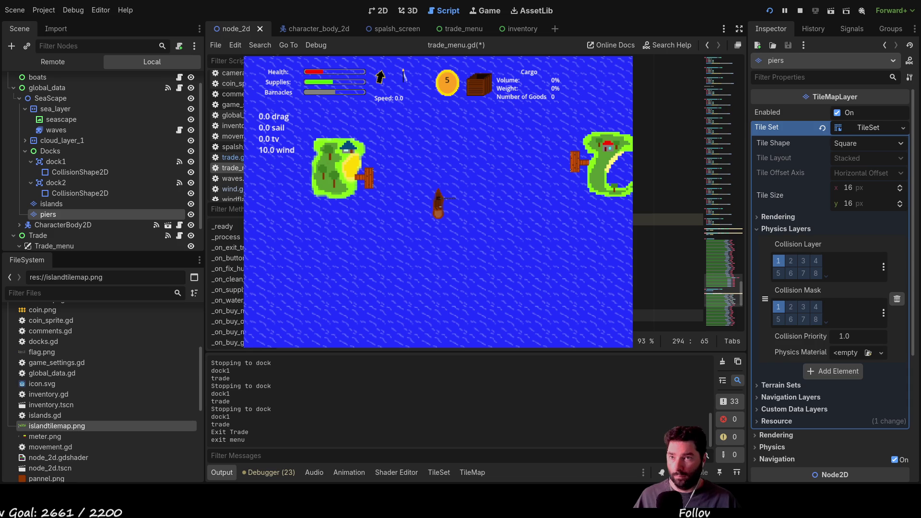
key("Down")
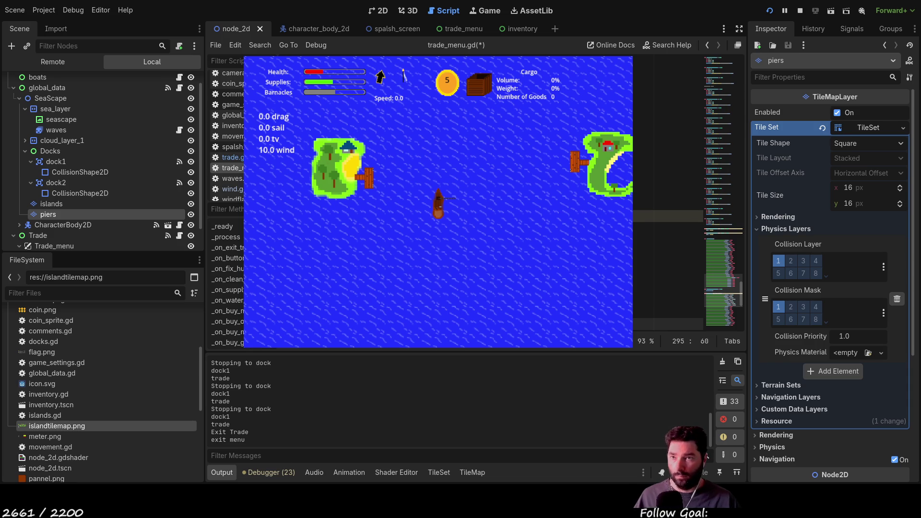
key("Down")
key("Down")
scroll(667, 201, "down", 2)
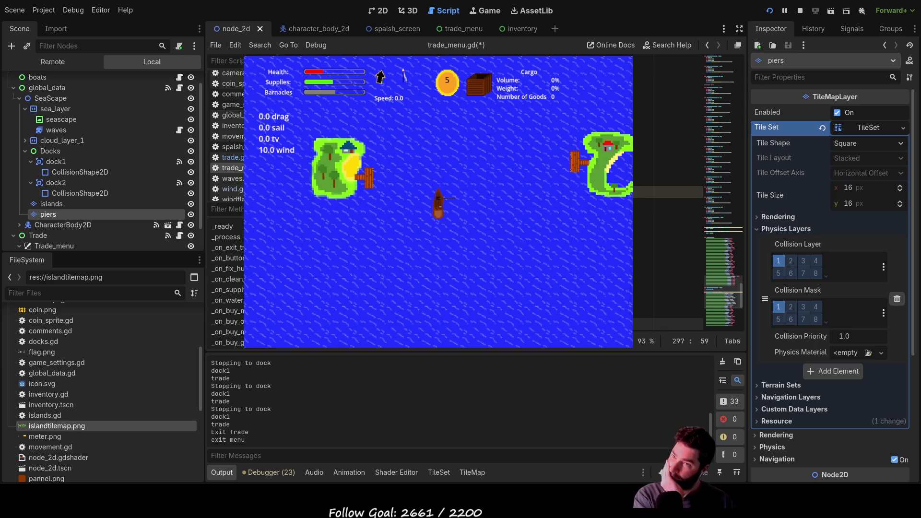
scroll(432, 202, "up", 3)
Step: Review lines 287–290 at the start of _open_trades and trim line 287
left_click(527, 204)
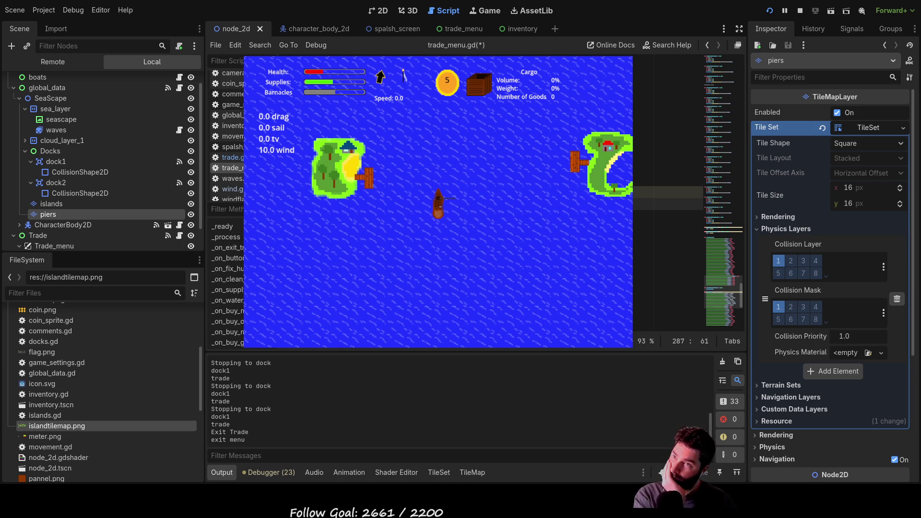
key("Home")
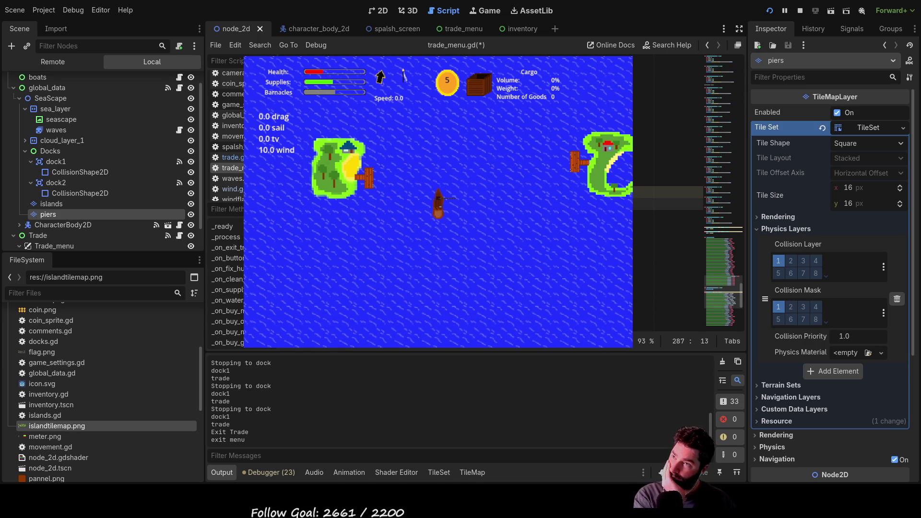
key("ctrl+Right")
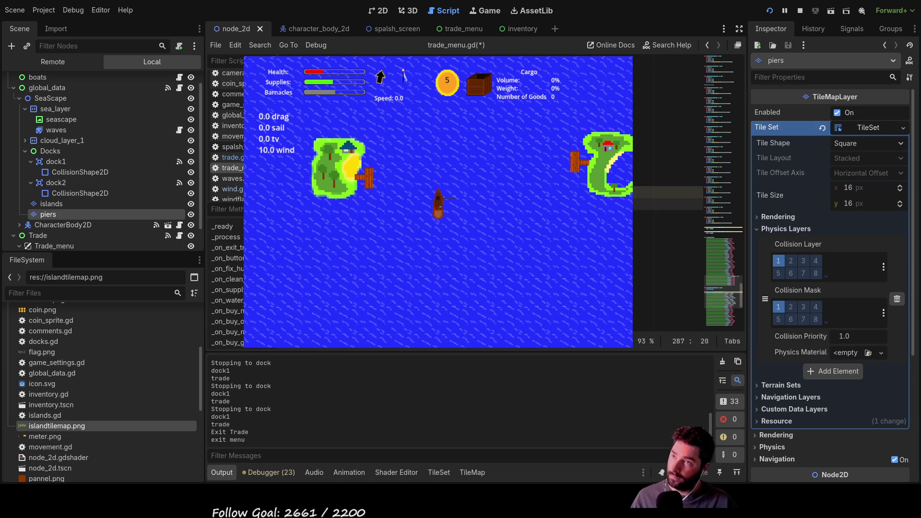
key("Down")
key("Down")
key("Down")
scroll(666, 153, "down", 4)
scroll(686, 192, "up", 3)
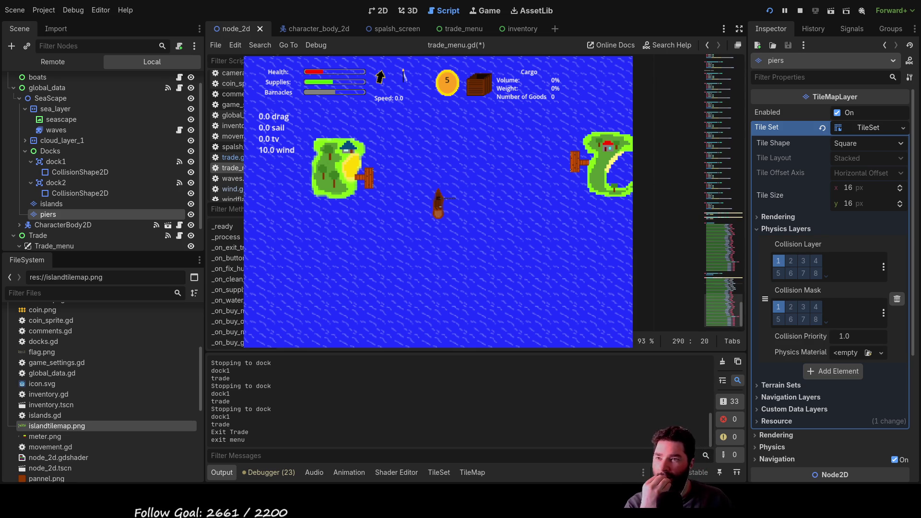
scroll(686, 192, "up", 1)
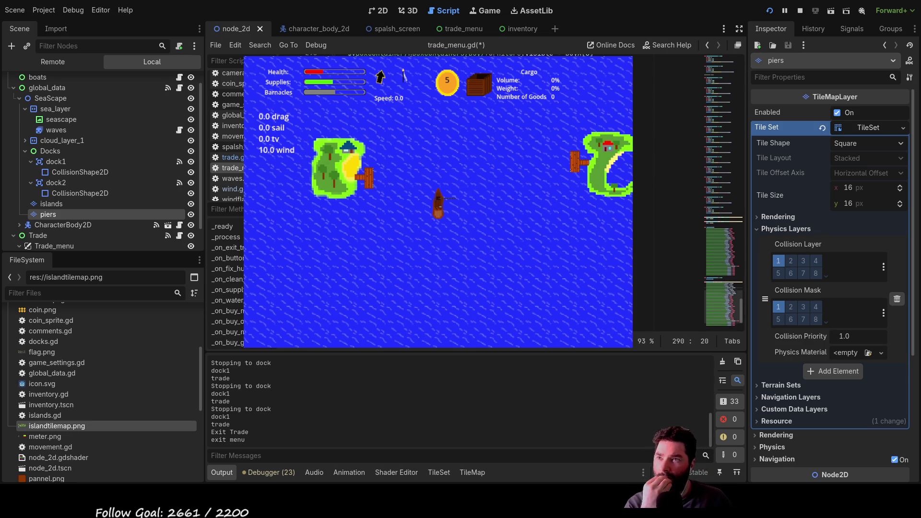
scroll(686, 191, "down", 2)
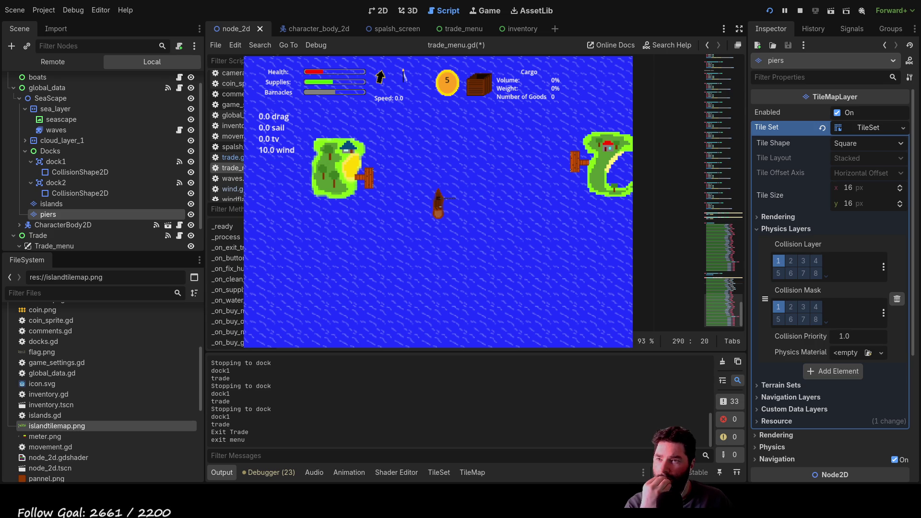
scroll(686, 144, "up", 2)
scroll(666, 159, "up", 3)
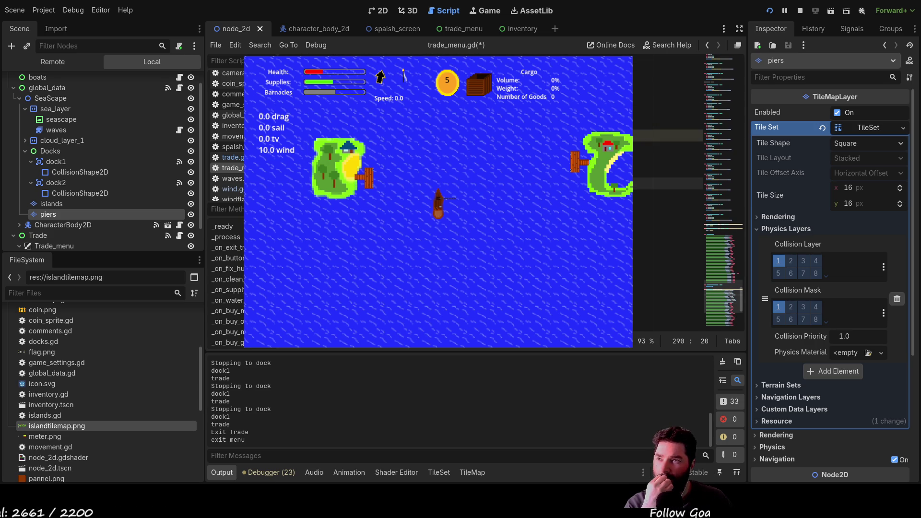
left_click(666, 148)
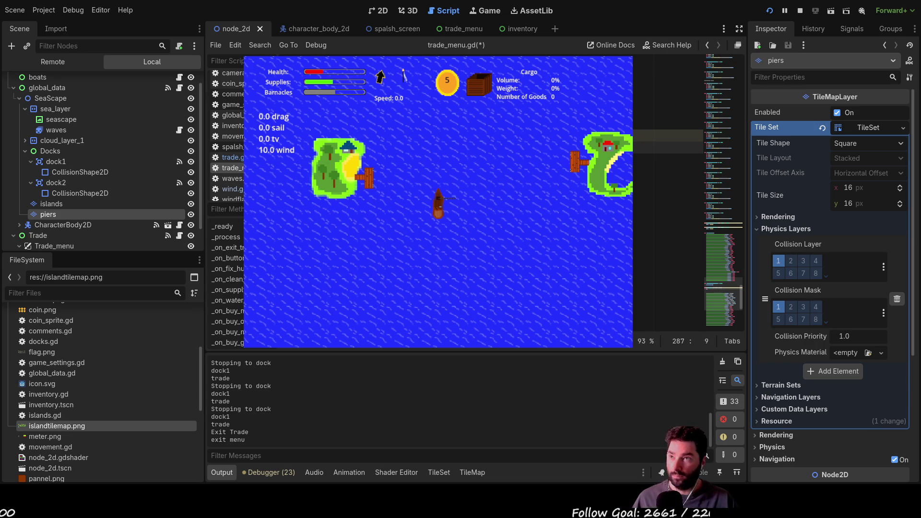
key("Home")
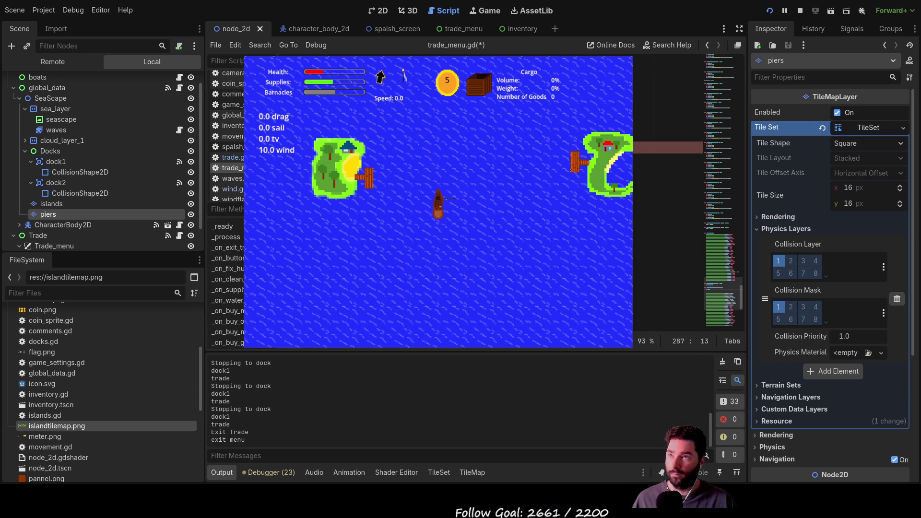
key("BackSpace")
key("BackSpace")
key("BackSpace")
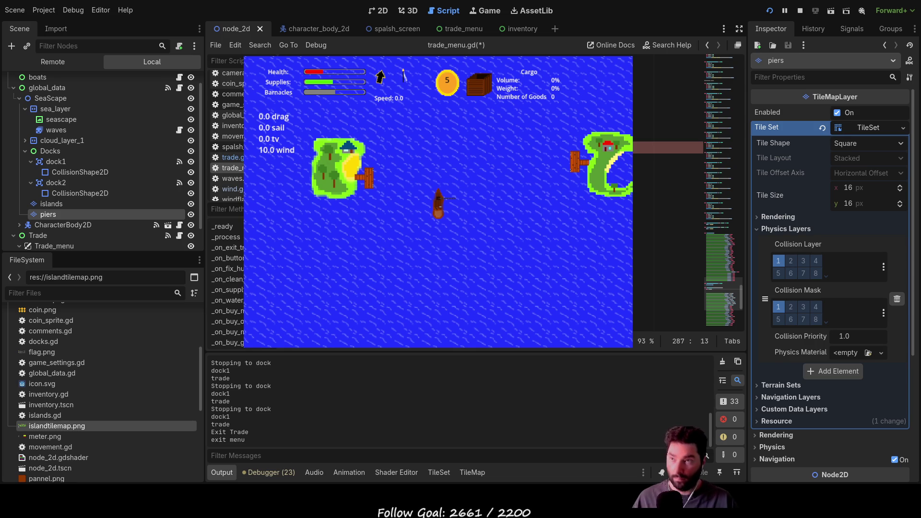
key("Down")
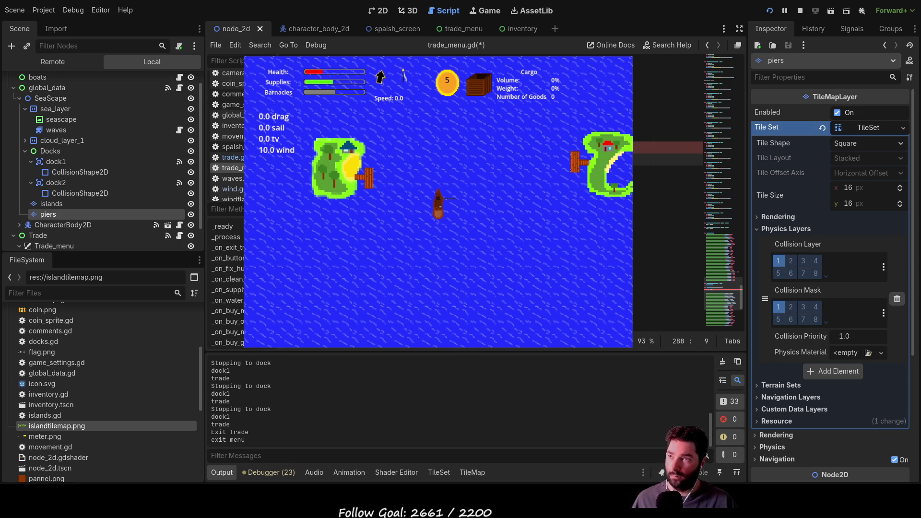
key("Down")
key("Down")
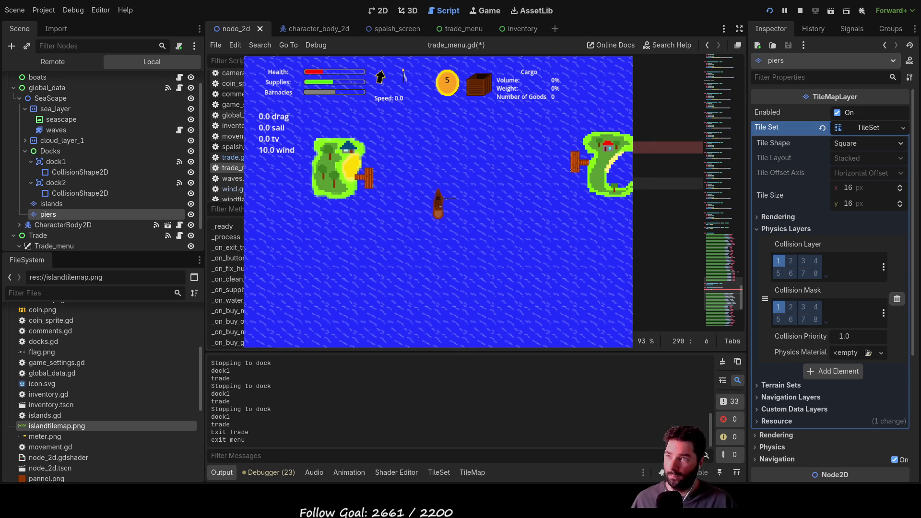
key("End")
key("End")
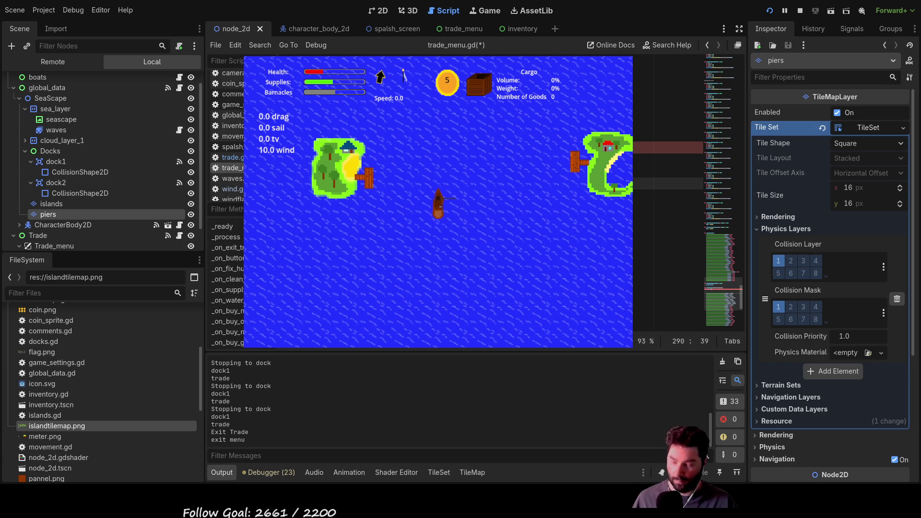
key("Up")
key("Up")
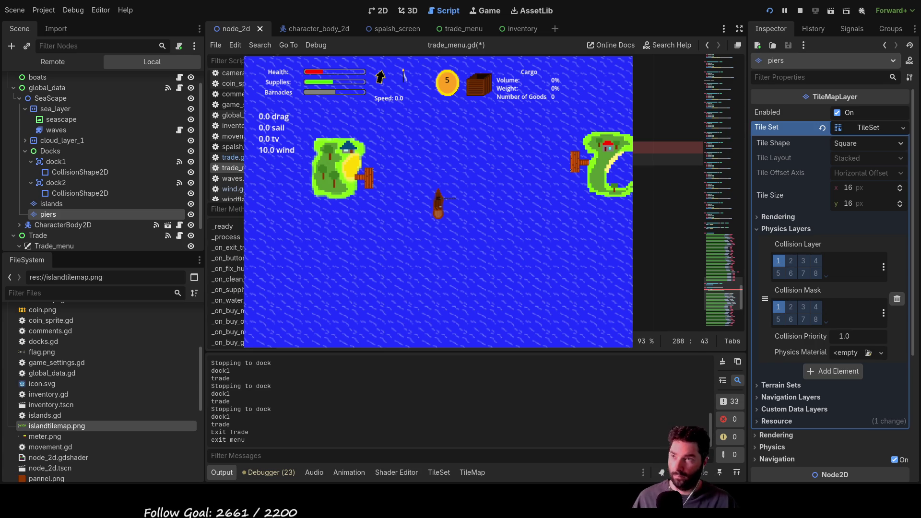
Step: Fix the for x in buyA loop line's stray quote and start its body with vars =
key("End")
key("Home")
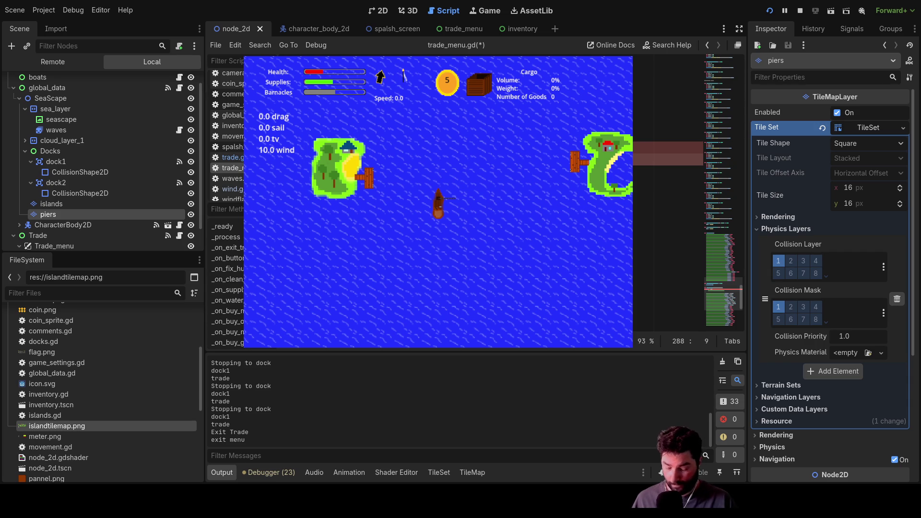
key("Right")
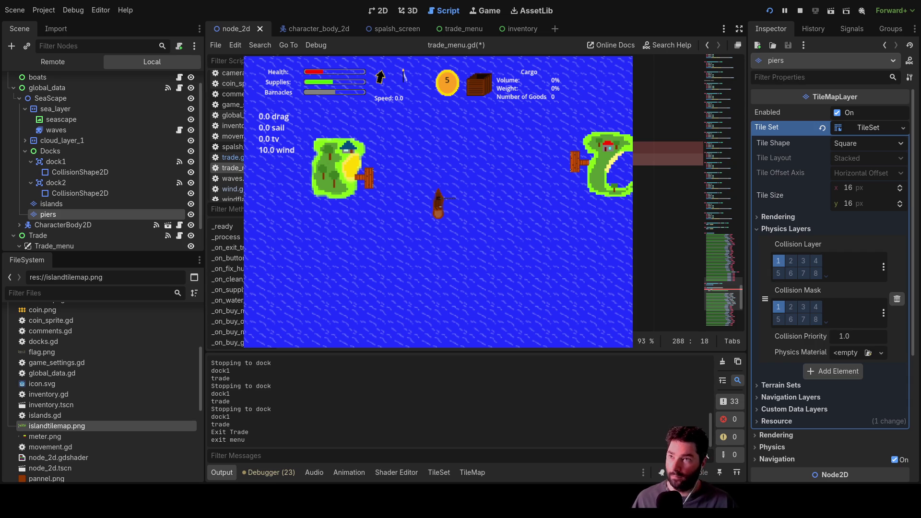
key("End")
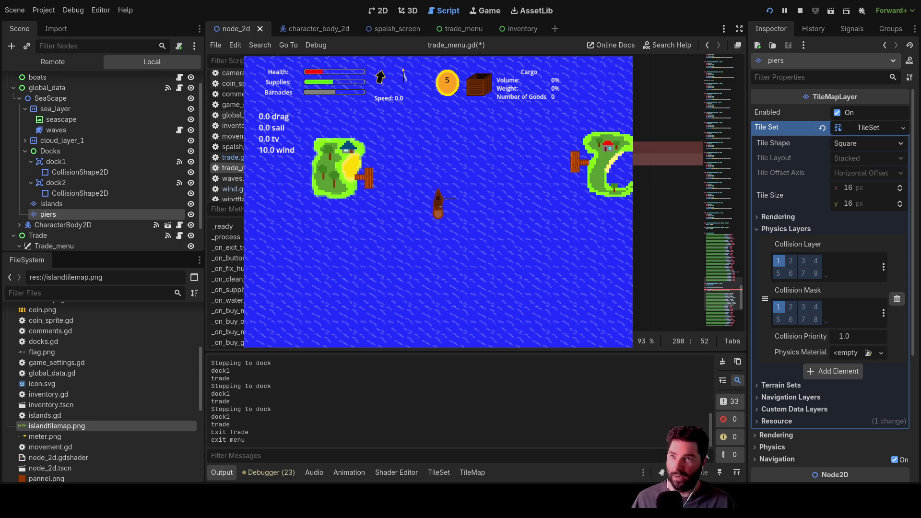
key("BackSpace")
key("BackSpace")
key("BackSpace")
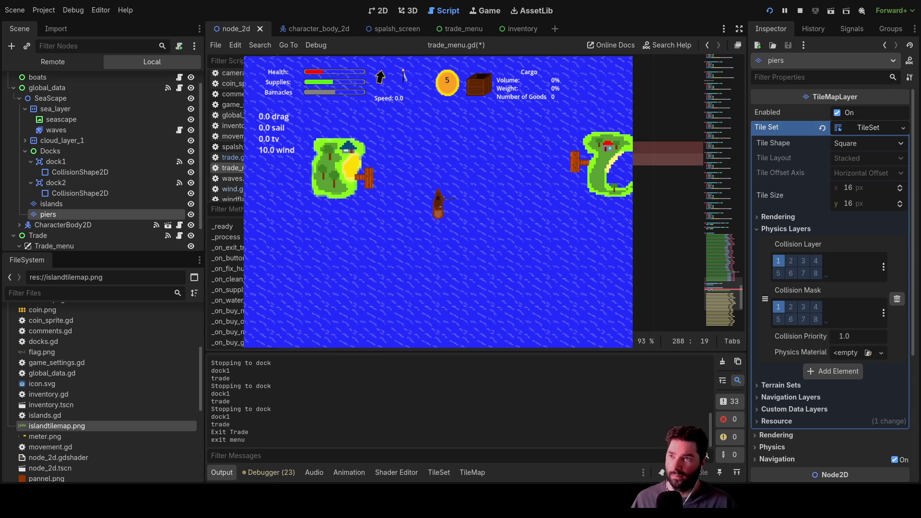
key("BackSpace")
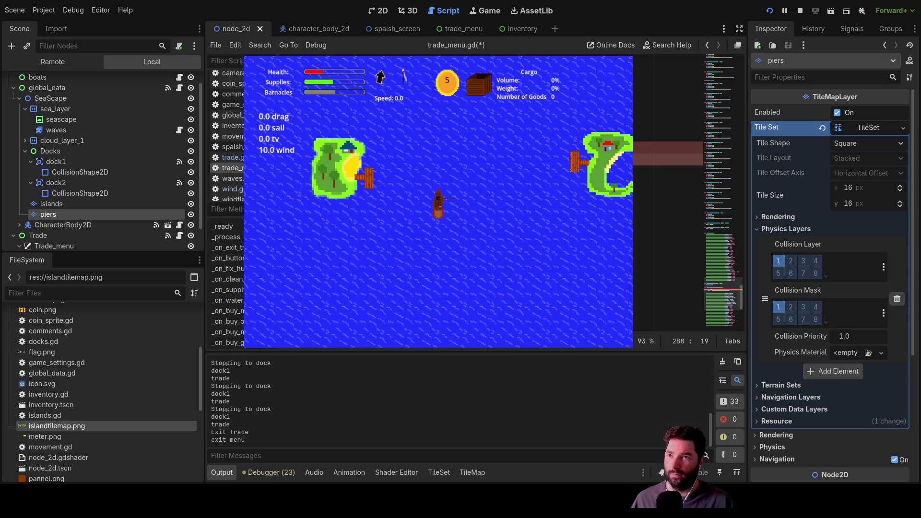
key("Return")
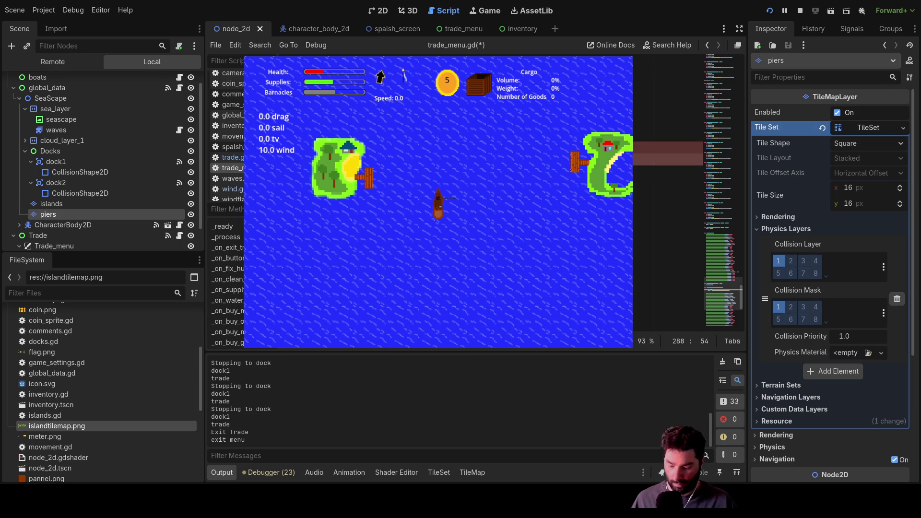
type("e")
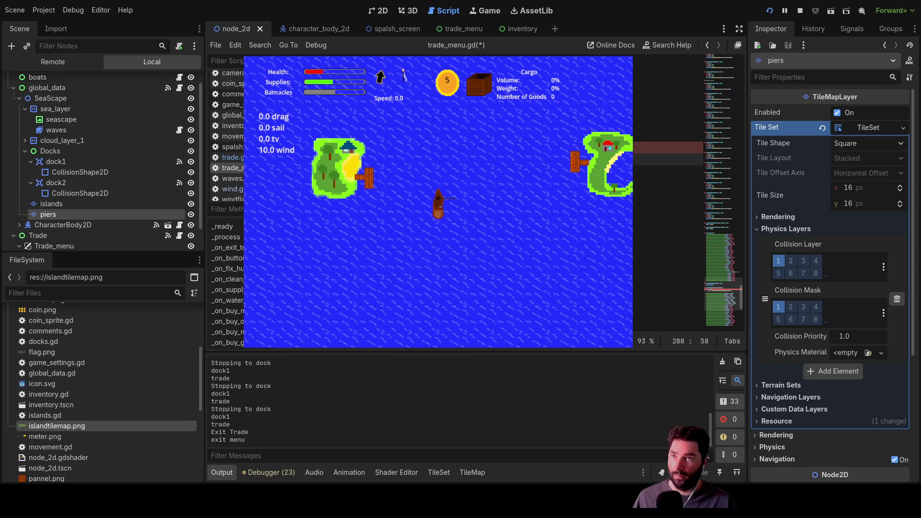
key("Return")
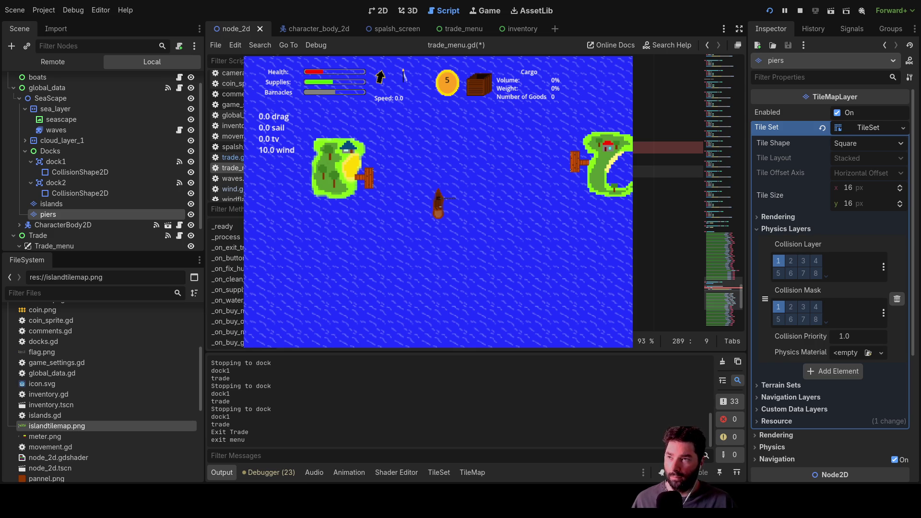
type("var")
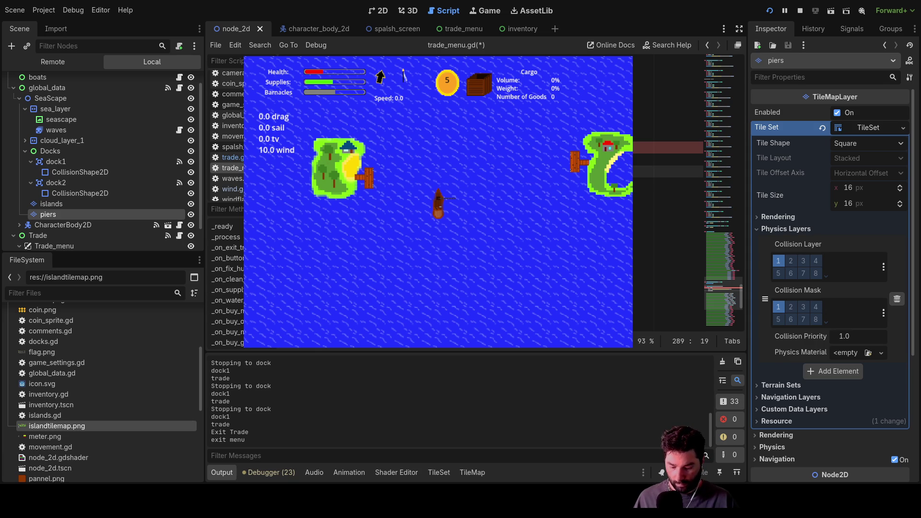
type("s")
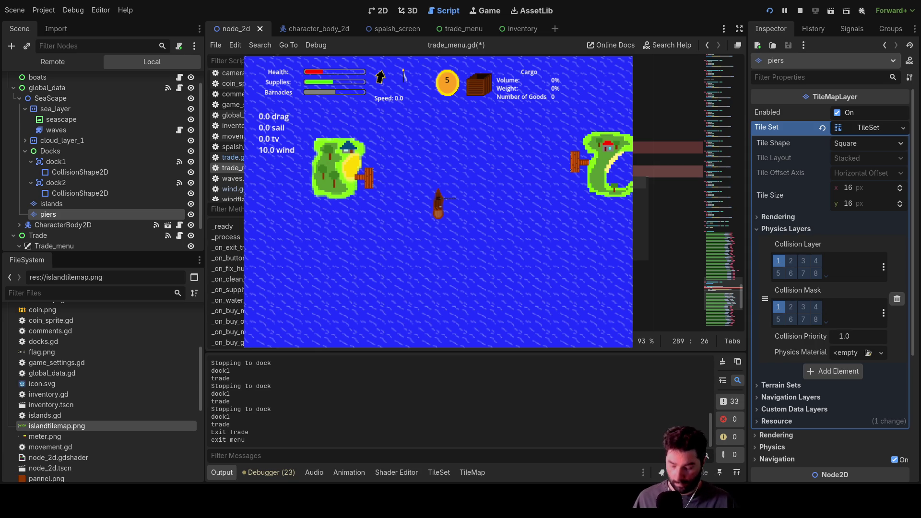
type(" =")
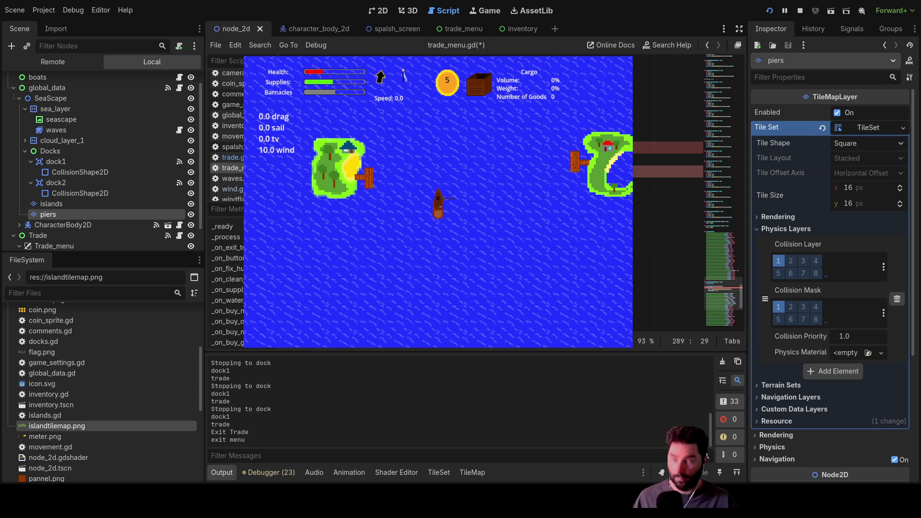
key("Return")
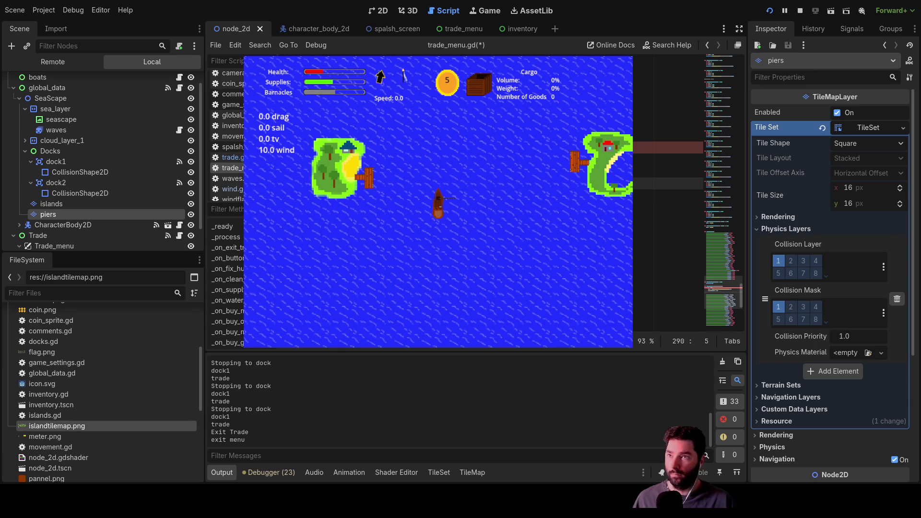
Step: Revisit the thing variable declaration and path assignment lines, trying and undoing a 'text' edit
key("Up")
key("Up")
key("Up")
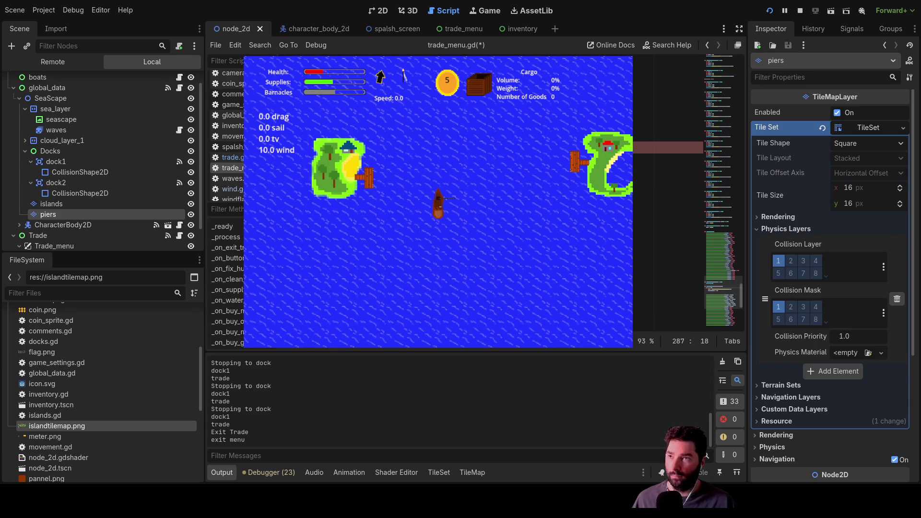
key("Down")
key("Down")
key("Down")
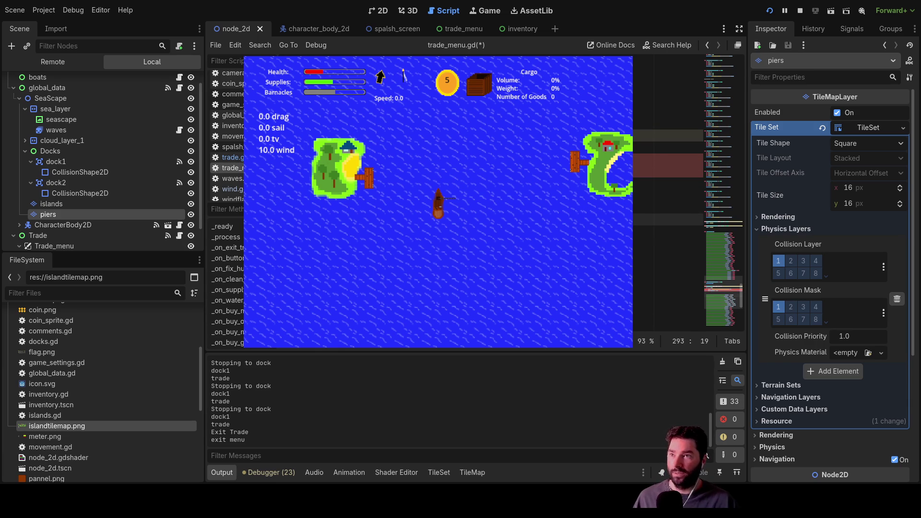
key("Up")
key("Up")
key("Down")
key("Down")
key("Down")
key("Down")
key("Down")
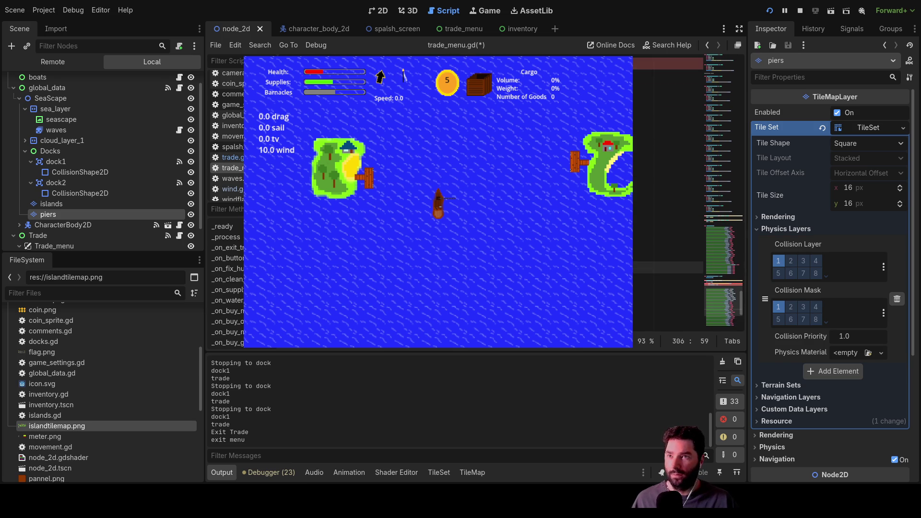
key("Down")
key("Down")
key("Down")
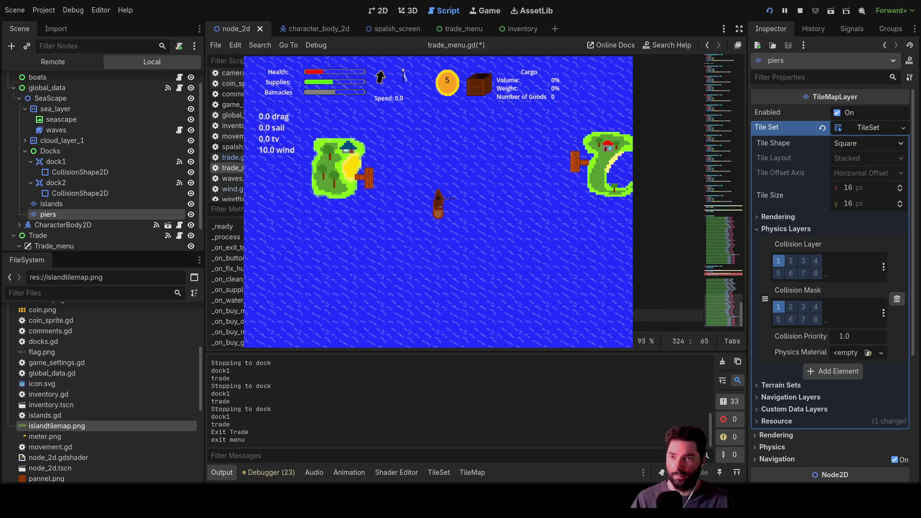
left_click(666, 243)
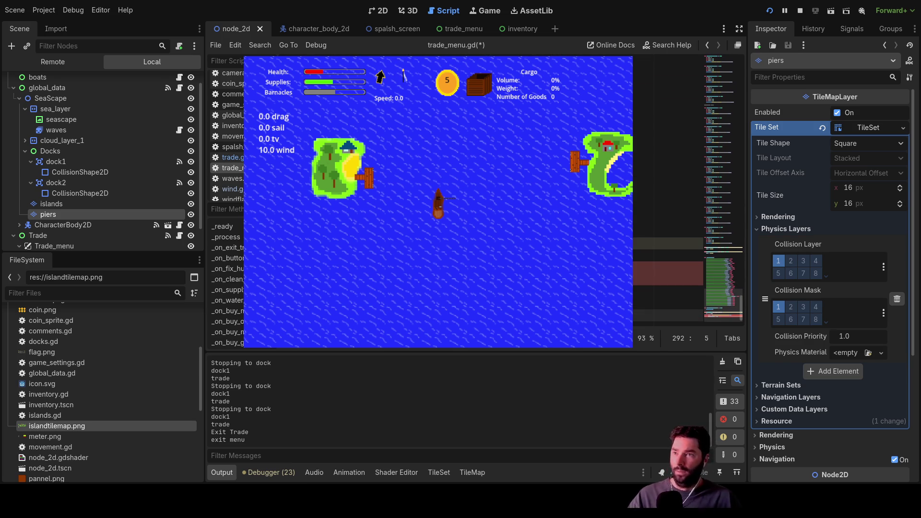
key("Up")
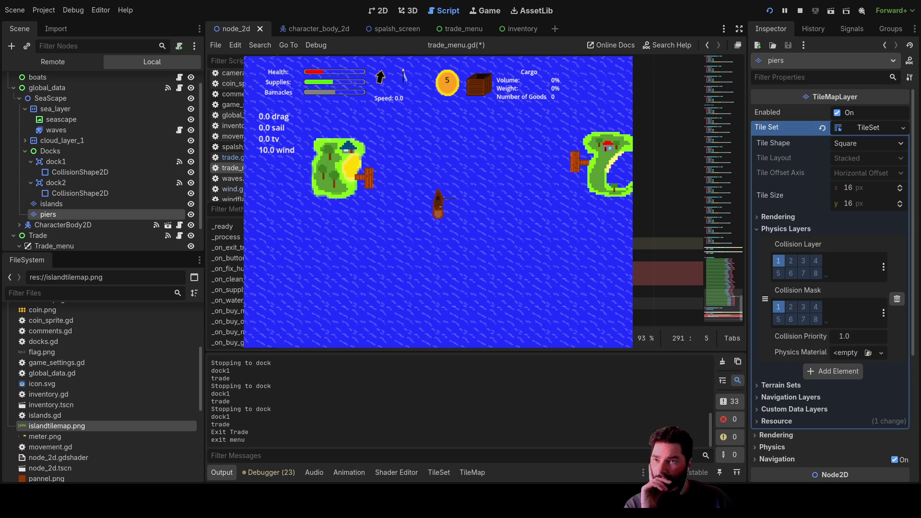
key("ctrl+Down")
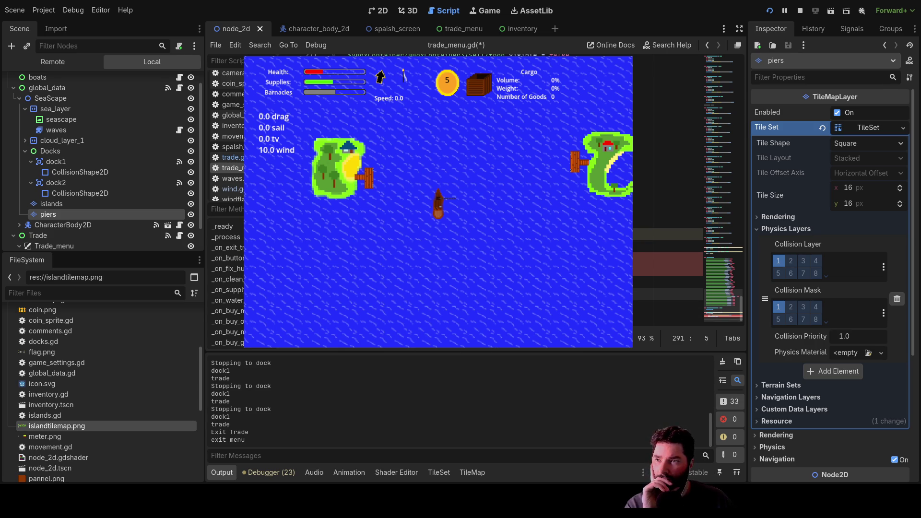
key("Up")
key("Up")
key("Up")
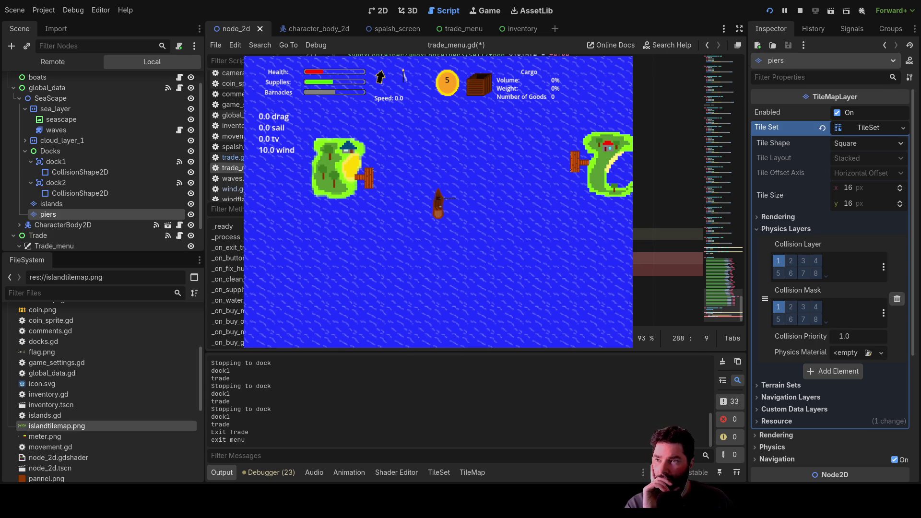
key("Up")
key("Down")
key("Down")
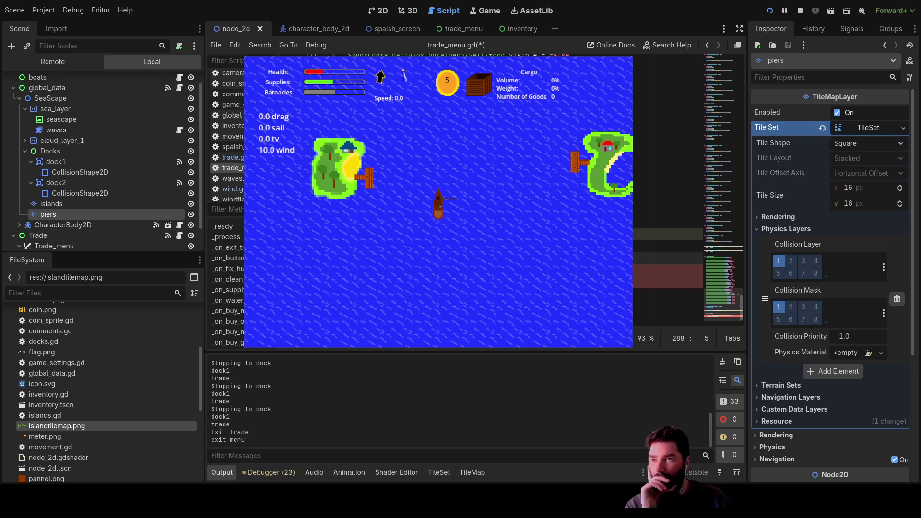
key("Up")
key("Up")
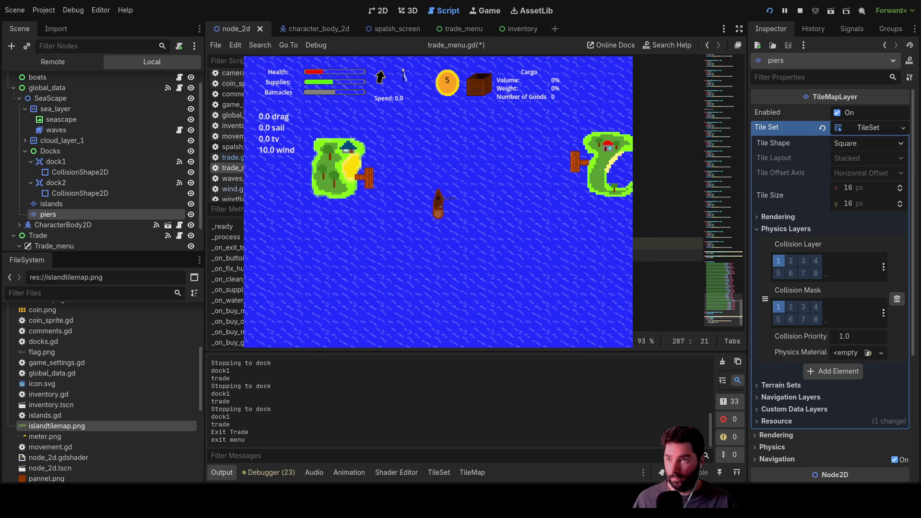
type("text")
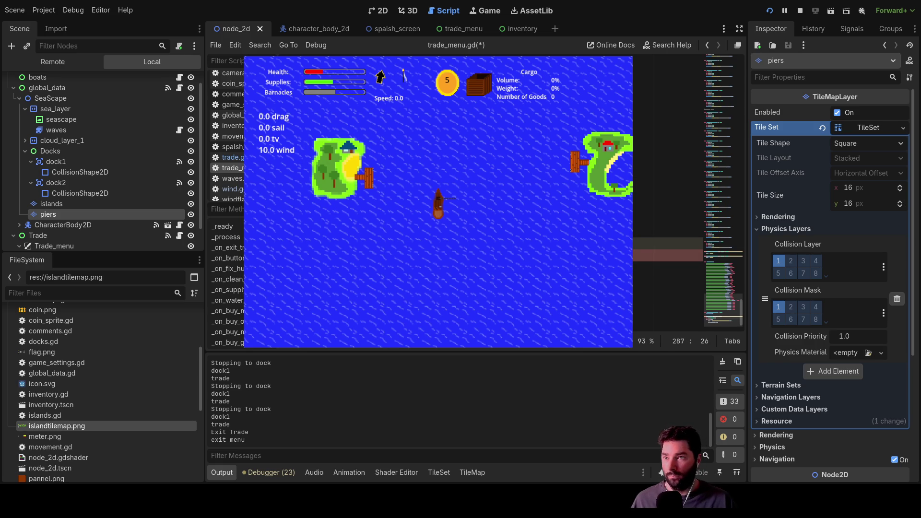
key("ctrl+z")
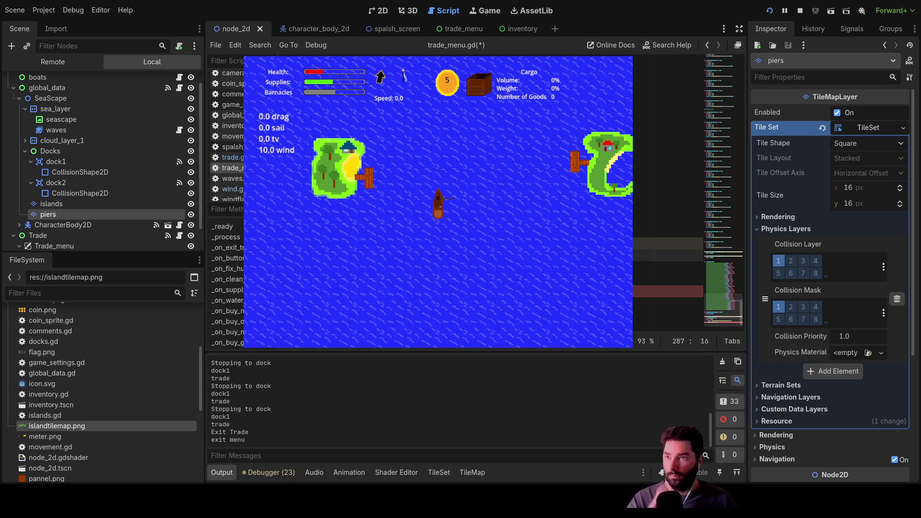
Step: Adjust the thing.visible = x[1] line and stop the running game
left_click(666, 304)
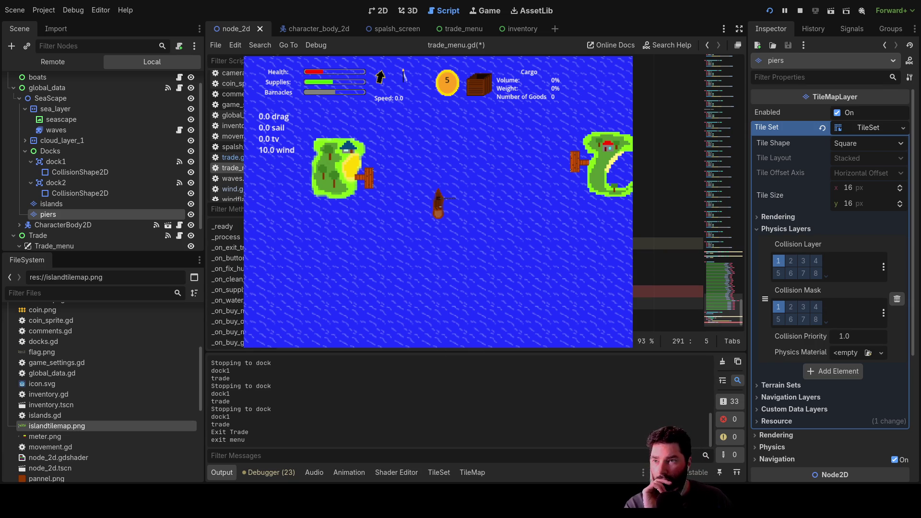
left_click(666, 290)
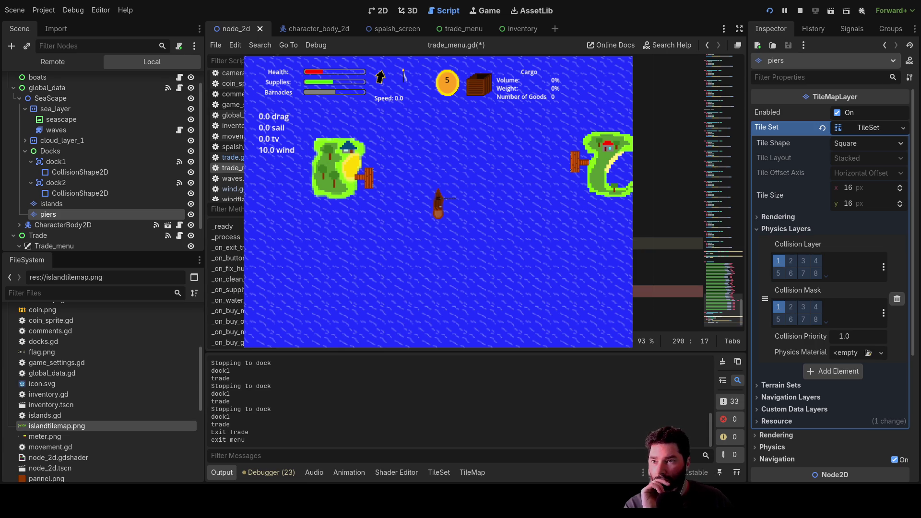
key("Left")
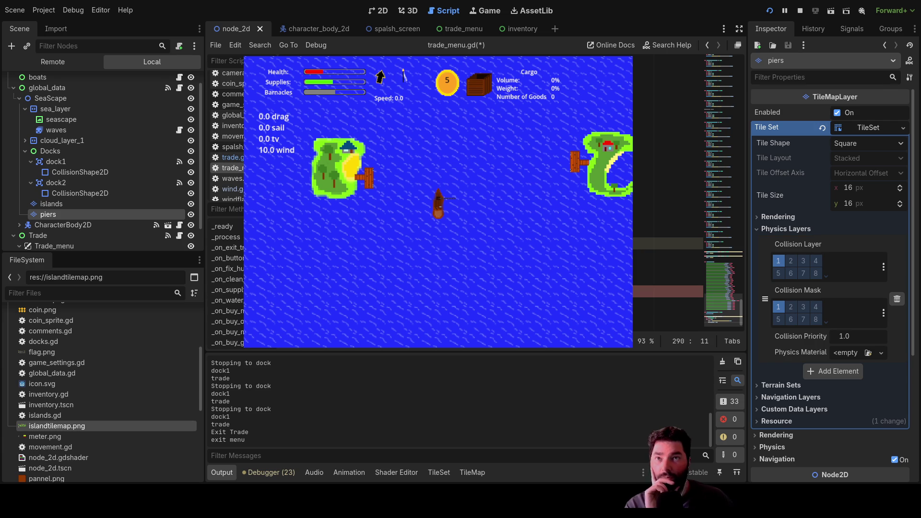
left_click(799, 11)
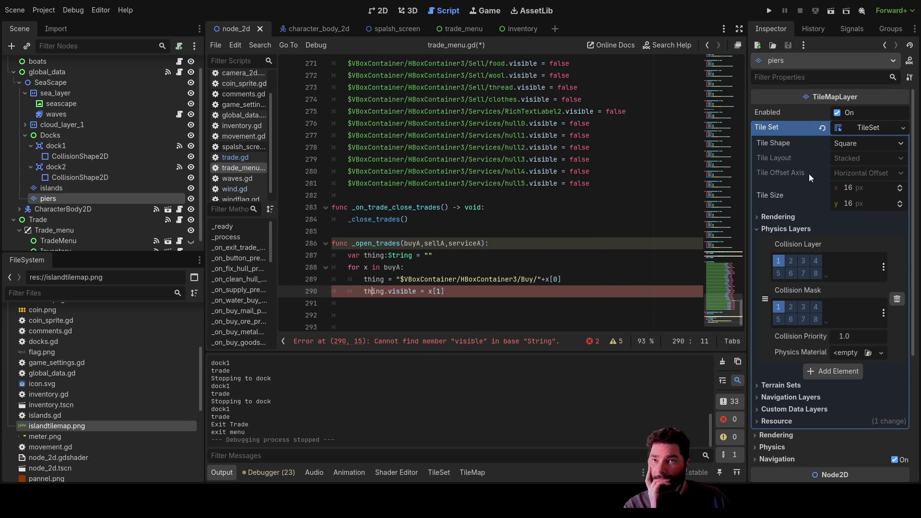
Step: Collapse the piers TileSet in the Inspector and highlight 'thing' and 'Buy' on lines 289–290
left_click(887, 126)
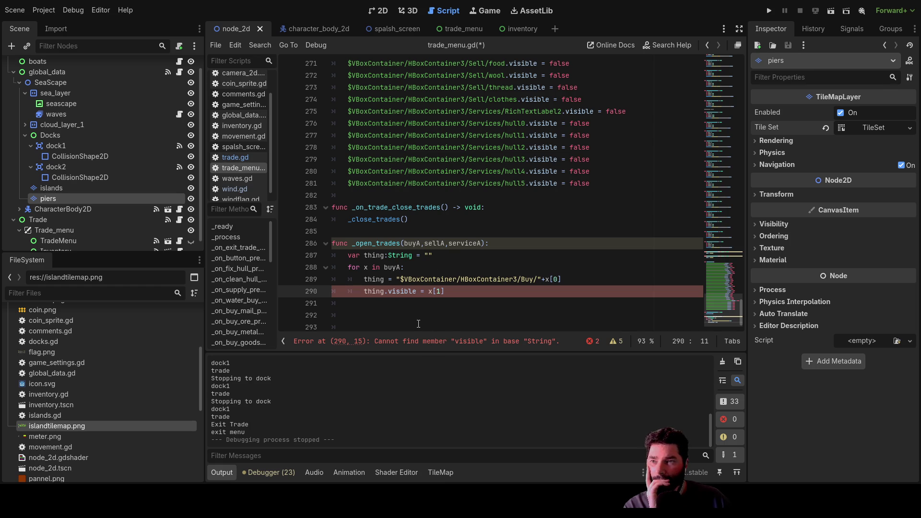
left_click(399, 294)
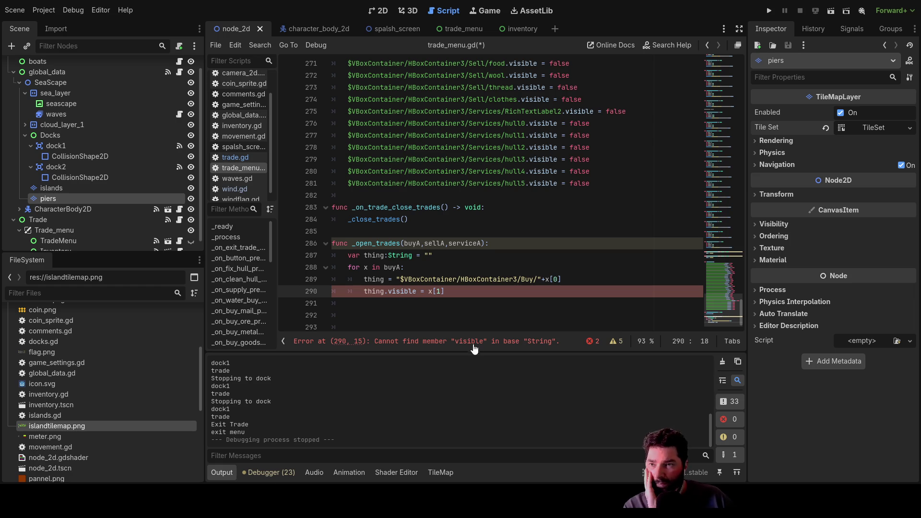
double_click(369, 291)
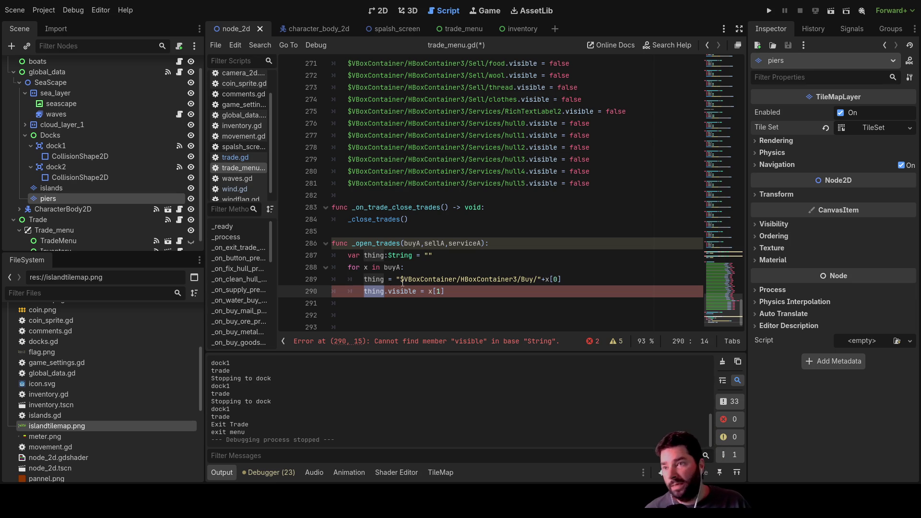
left_click_drag(396, 279, 518, 279)
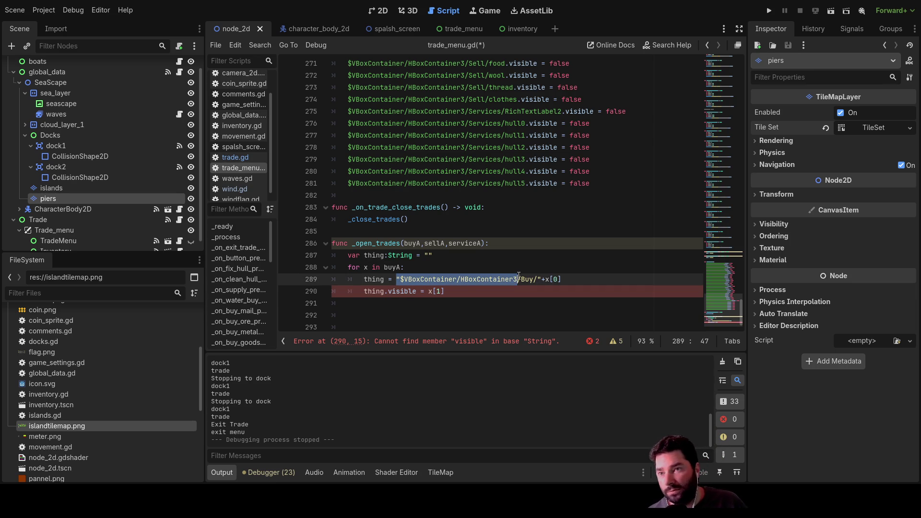
double_click(527, 279)
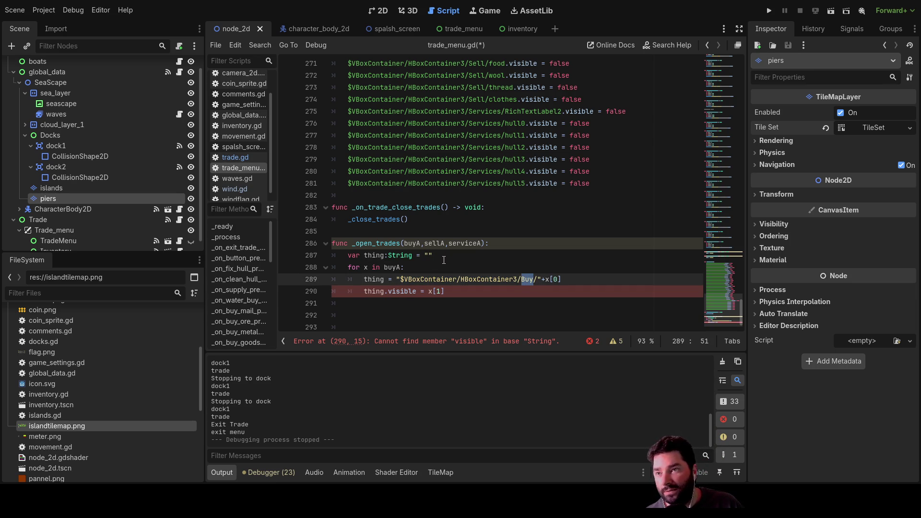
scroll(524, 224, "up", 10)
scroll(474, 220, "down", 6)
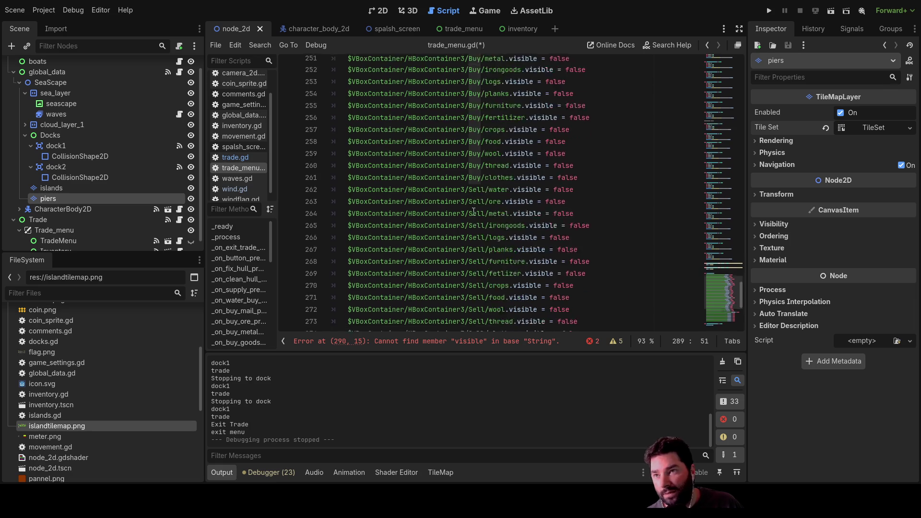
scroll(474, 220, "up", 5)
scroll(465, 211, "down", 5)
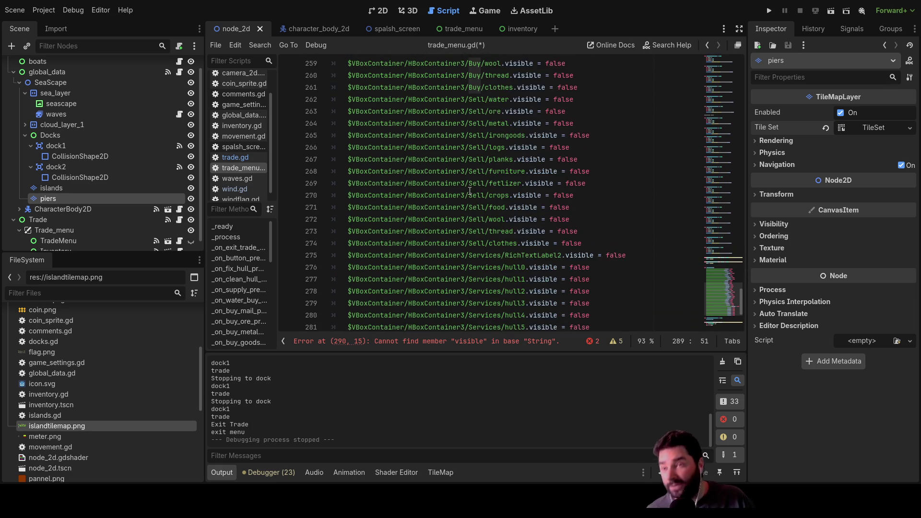
scroll(466, 211, "up", 6)
scroll(471, 234, "down", 8)
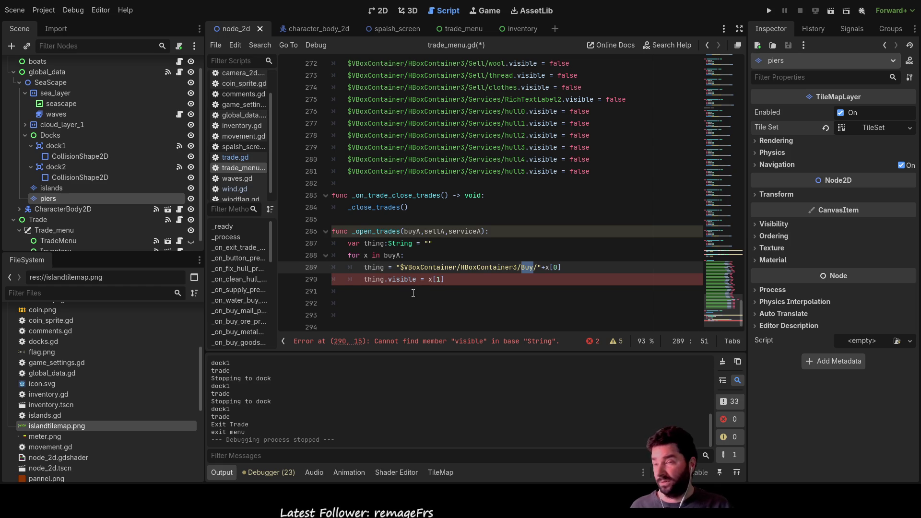
left_click(366, 278)
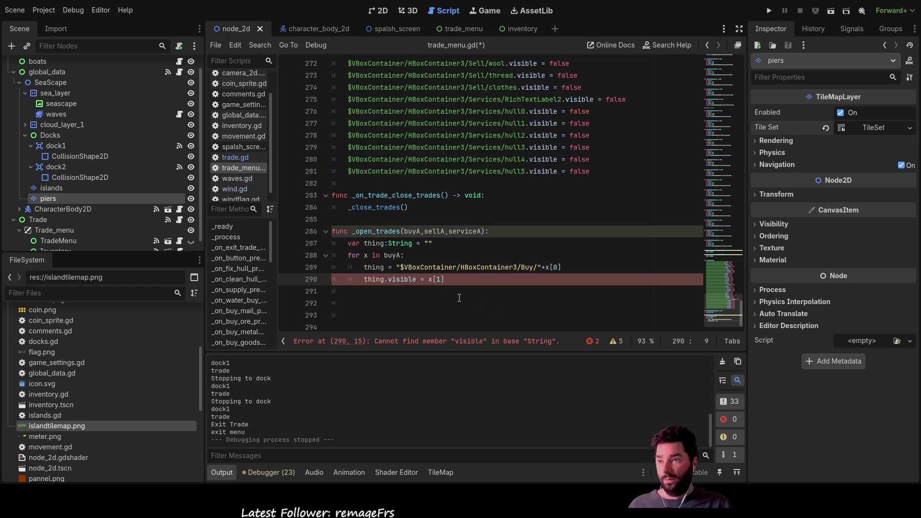
mouse_move(455, 281)
left_mouse_down()
mouse_move(347, 279)
mouse_move(331, 260)
left_mouse_up()
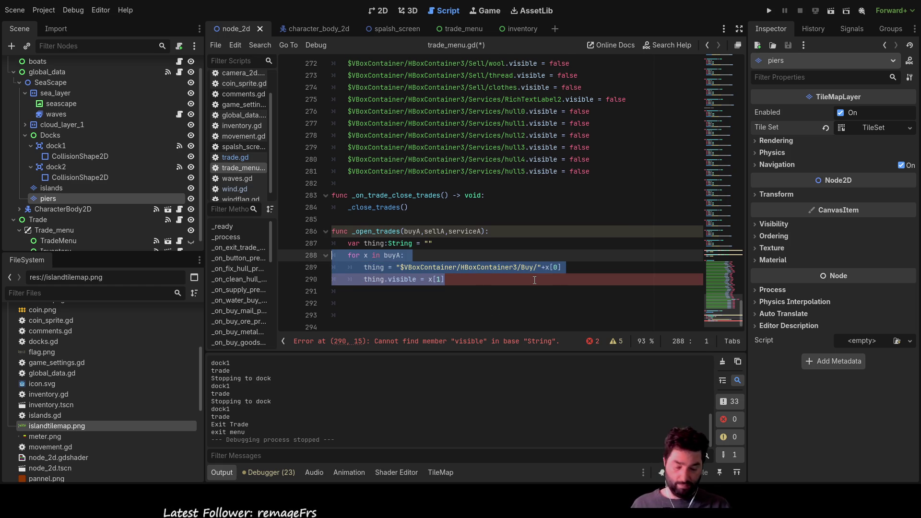
Step: Delete the for loop and the var thing declaration from _open_trades
key("BackSpace")
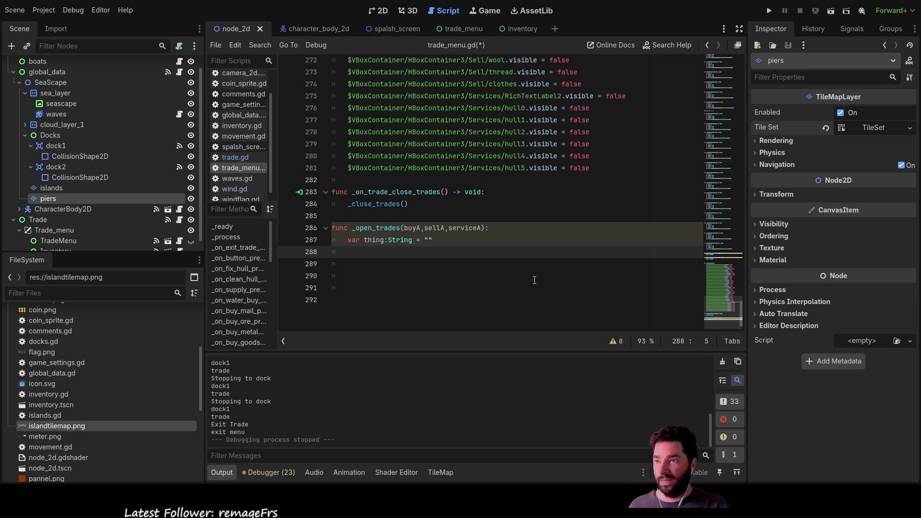
key("Up")
key("ctrl+shift+Right")
key("ctrl+shift+Right")
key("ctrl+shift+Right")
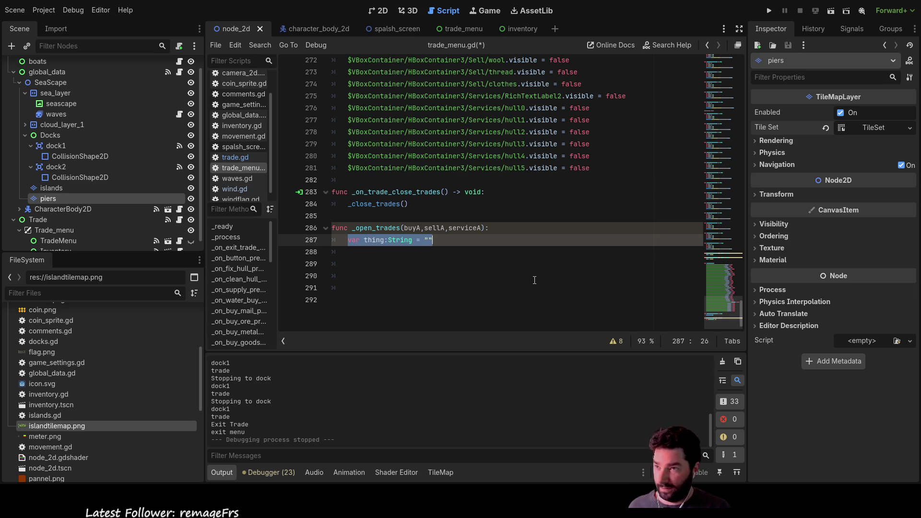
key("BackSpace")
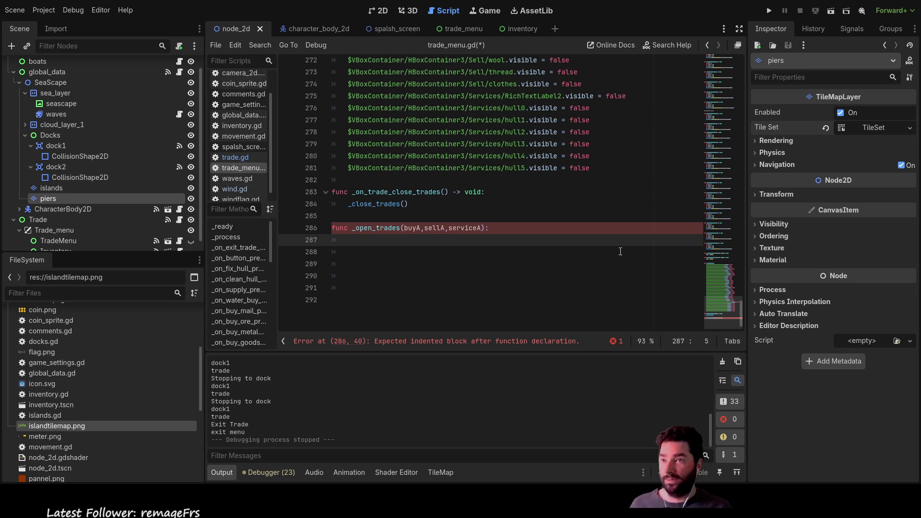
Step: Copy the Buy, Sell and Services visibility lines from _close_trades into _open_trades
scroll(576, 269, "up", 3)
mouse_move(602, 264)
left_mouse_down()
mouse_move(439, 180)
mouse_move(432, 63)
mouse_move(412, 152)
mouse_move(349, 132)
left_mouse_up()
key("ctrl+c")
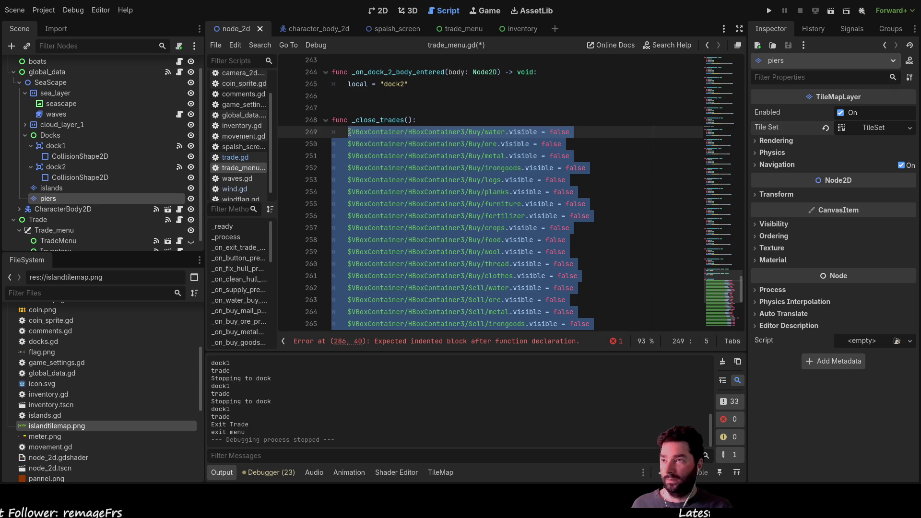
scroll(423, 213, "down", 9)
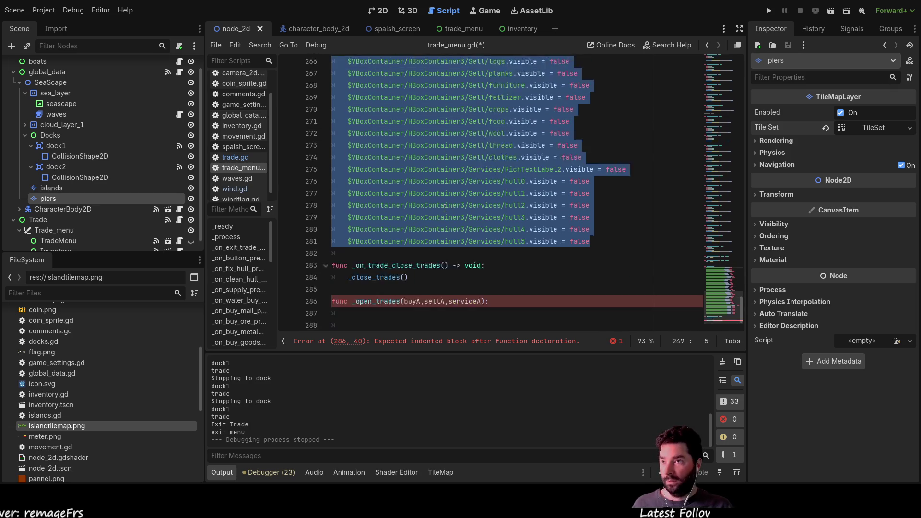
left_click(354, 272)
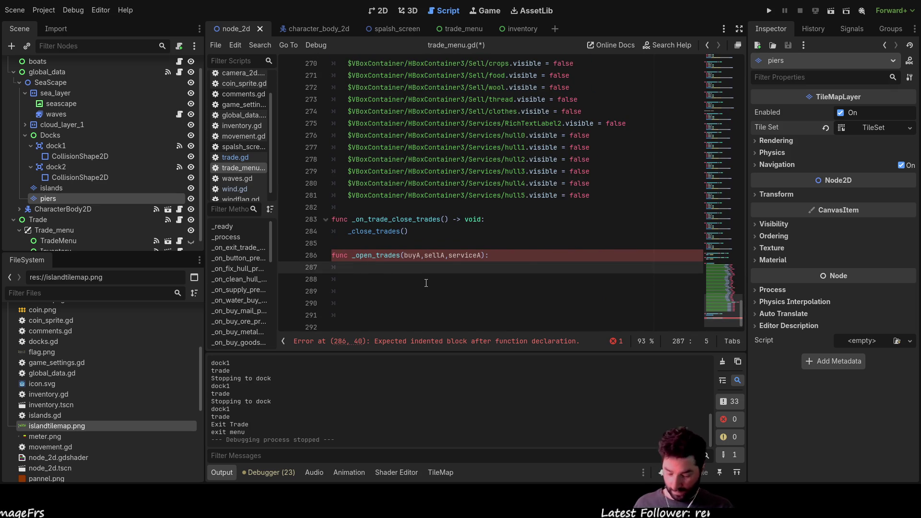
key("ctrl+v")
scroll(579, 200, "up", 5)
left_click(576, 123)
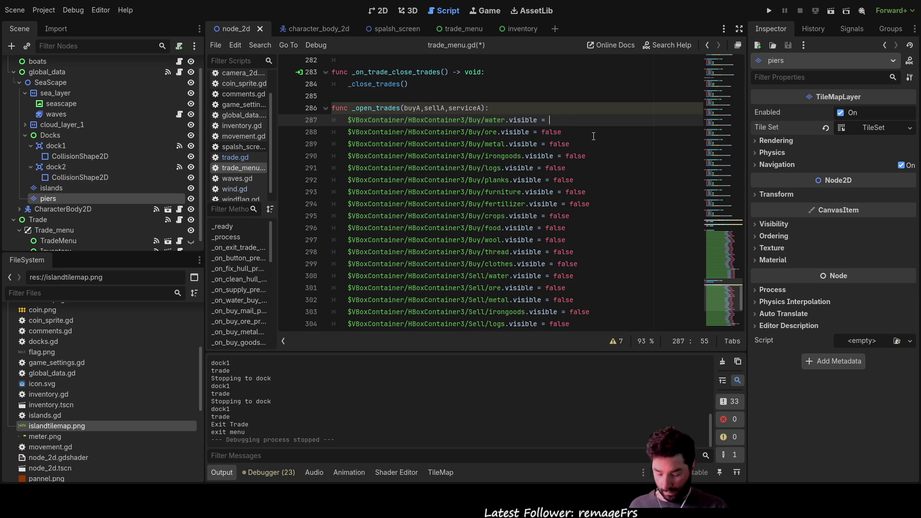
Step: Make the Buy water line read buyA[0] and paste it over false for ore through planks
type("buyA")
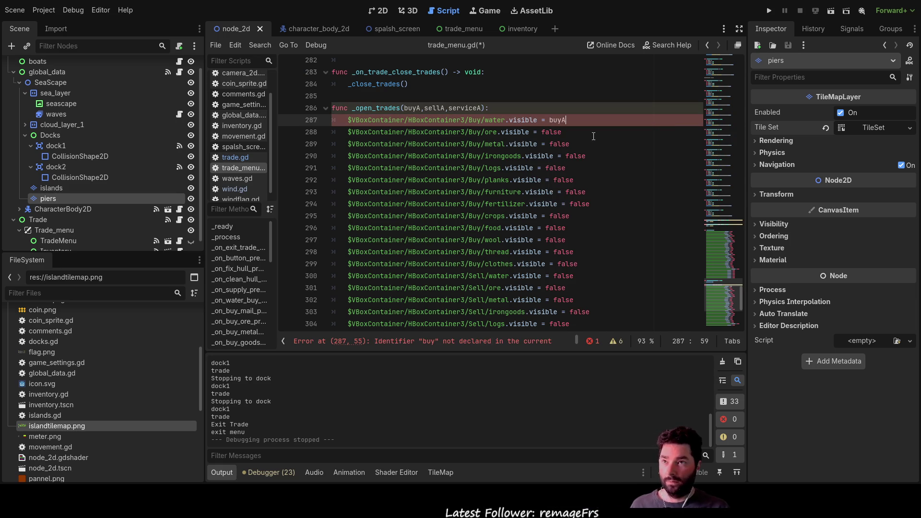
type("[]")
key("Left")
type("0")
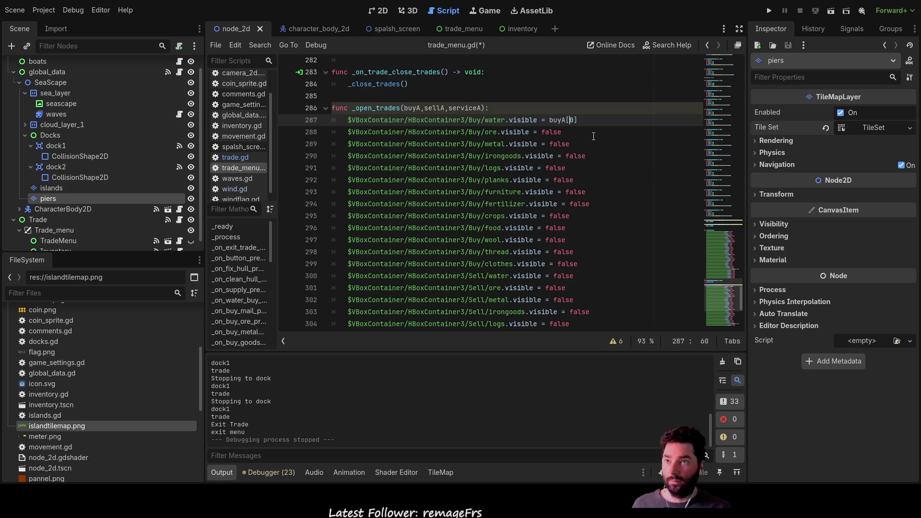
key("Right")
key("shift+Left")
key("shift+Left")
key("shift+Left")
key("ctrl+c")
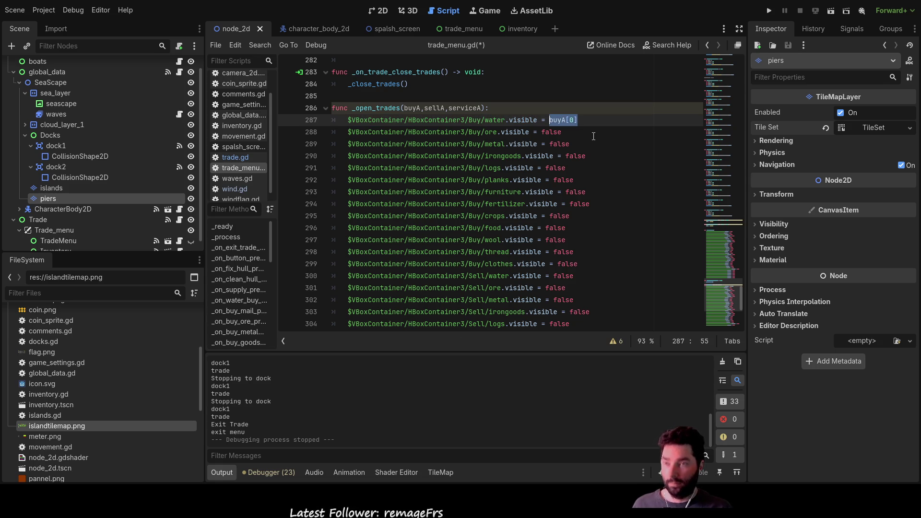
key("Down")
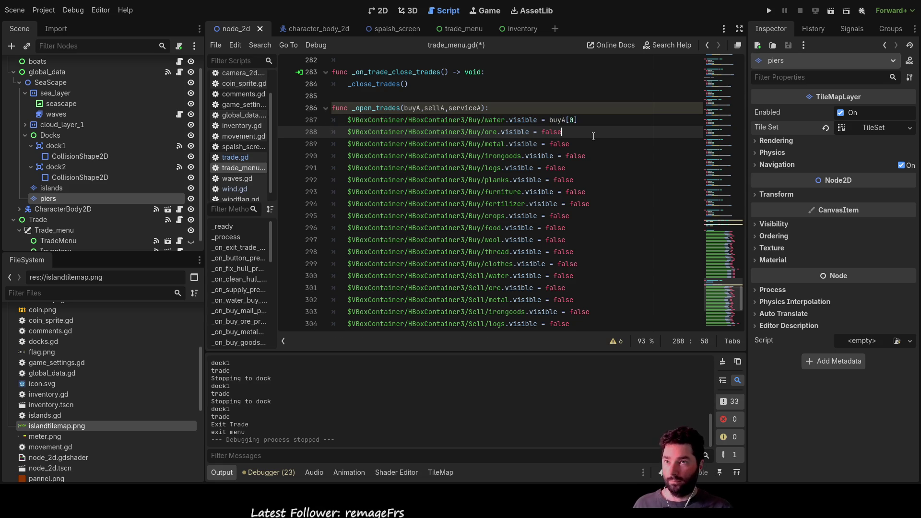
key("shift+Left")
key("shift+Left")
key("shift+Left")
key("ctrl+v")
key("Down")
key("shift+Left")
key("shift+Left")
key("shift+Left")
key("ctrl+v")
key("Down")
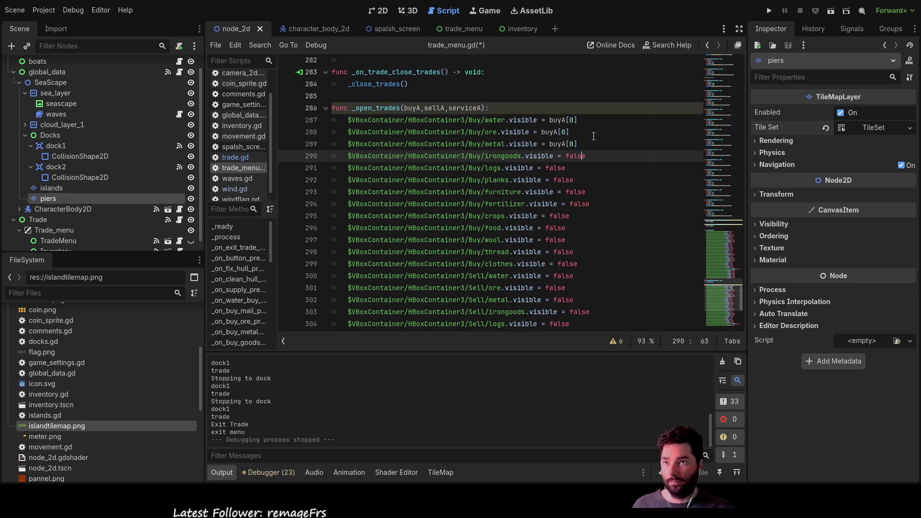
key("shift+Left")
key("shift+Left")
key("shift+Left")
key("ctrl+v")
key("Down")
key("shift+Left")
key("shift+Left")
key("shift+Left")
key("ctrl+v")
key("Down")
key("shift+Left")
key("shift+Left")
key("shift+Left")
key("ctrl+v")
Step: Replace false with buyA[0] on the Buy furniture through clothes lines
key("Down")
key("shift+Left")
key("shift+Left")
key("shift+Left")
key("ctrl+v")
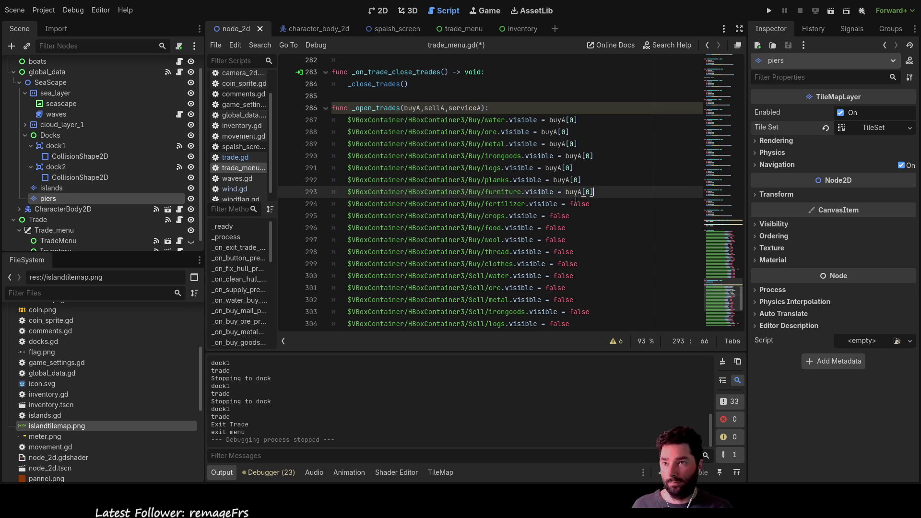
key("Down")
key("End")
key("shift+Left")
key("shift+Left")
key("shift+Left")
key("ctrl+v")
key("Down")
key("shift+Left")
key("shift+Left")
key("shift+Left")
key("ctrl+v")
key("Down")
key("shift+Left")
key("shift+Left")
key("shift+Left")
key("ctrl+v")
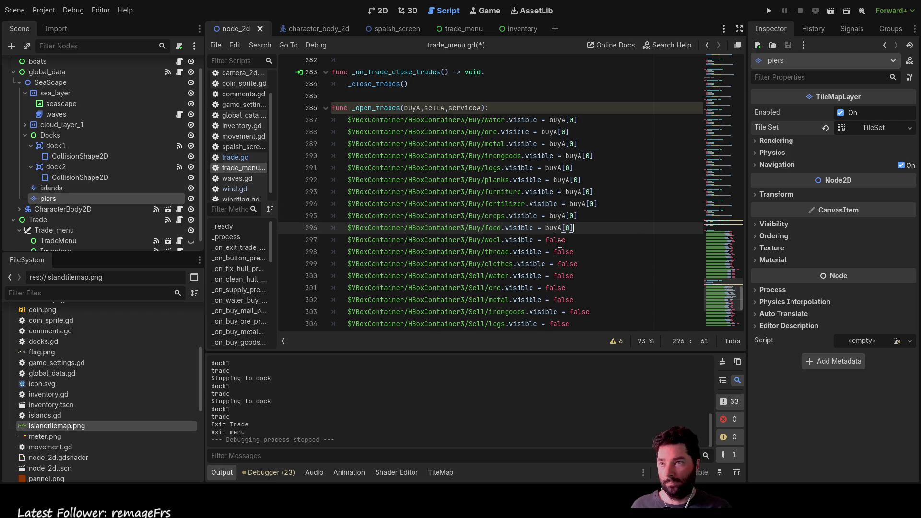
key("Down")
key("shift+Left")
key("shift+Left")
key("shift+Left")
key("ctrl+v")
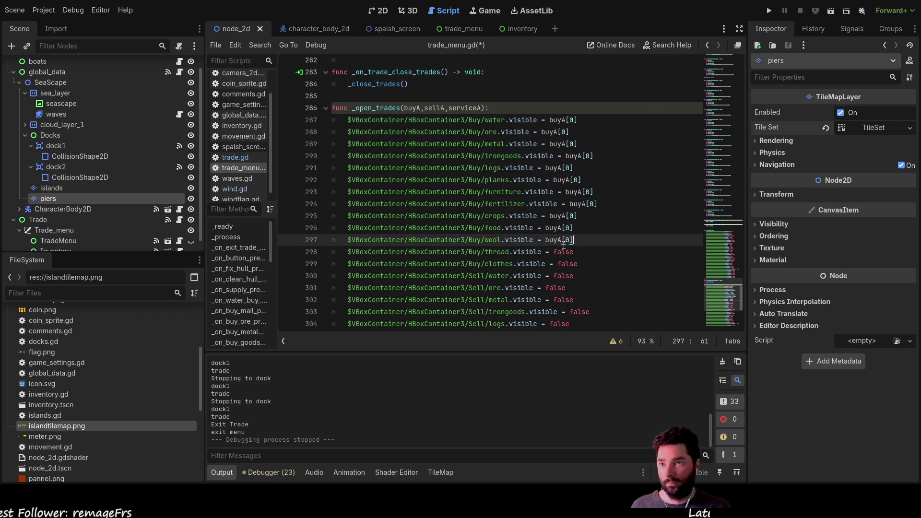
key("Down")
key("shift+Left")
key("shift+Left")
key("shift+Left")
key("ctrl+v")
key("Down")
key("shift+Left")
key("shift+Left")
key("shift+Left")
key("ctrl+v")
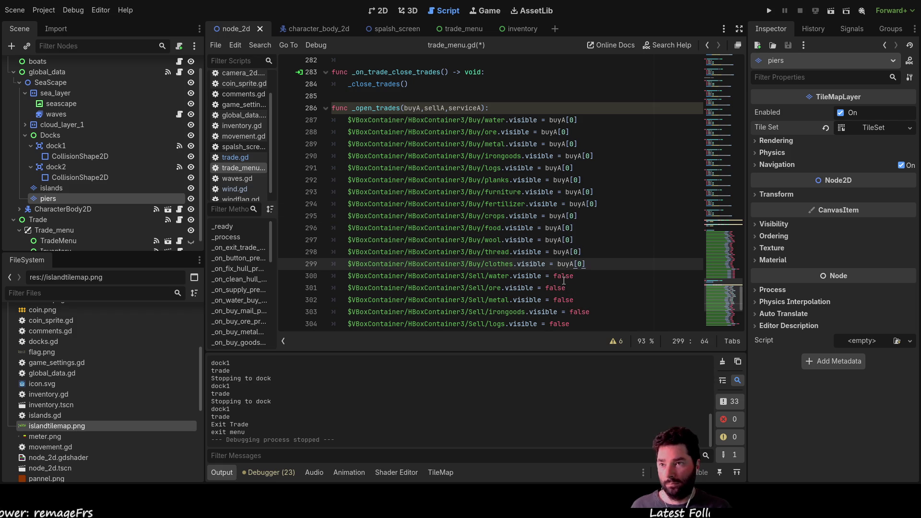
left_click(565, 276)
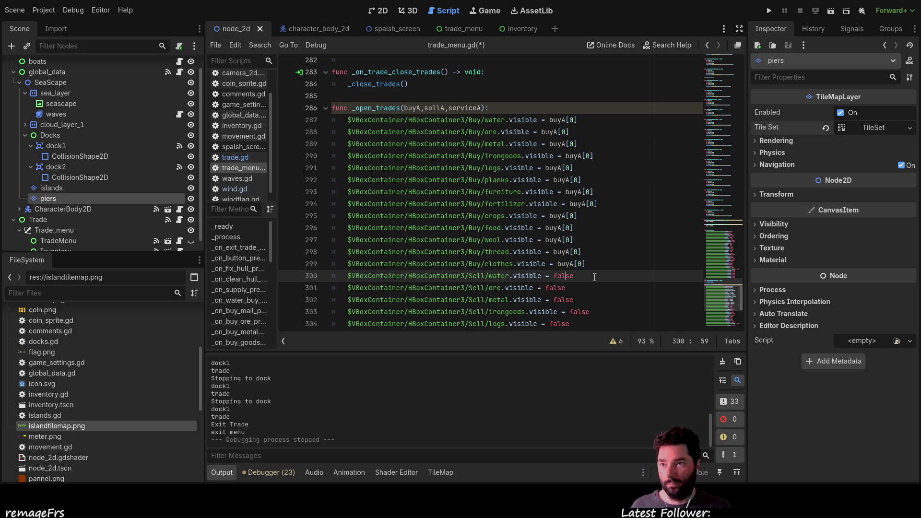
double_click(563, 276)
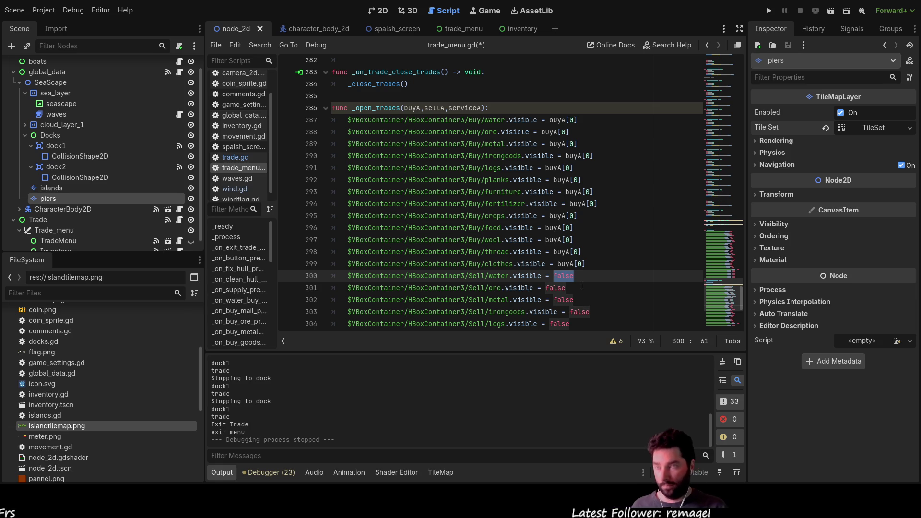
Step: Make the Sell water line read sellA[0] and paste it over false for ore, metal, irongoods and logs
type("sellA[")
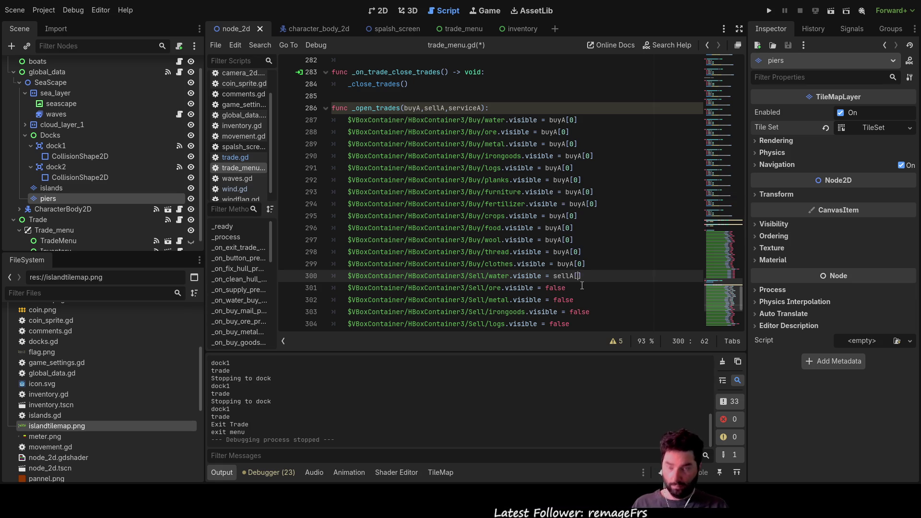
key("Left")
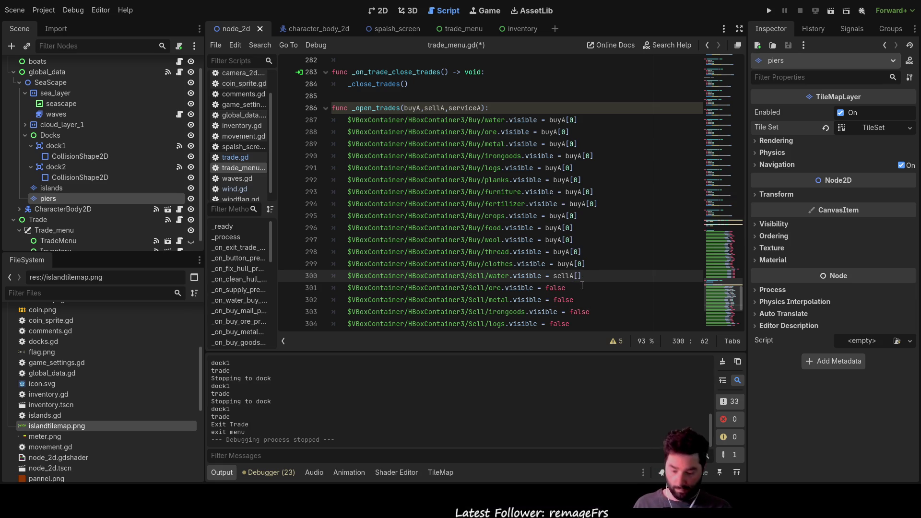
type("0")
left_click_drag(586, 276, 553, 277)
key("ctrl+c")
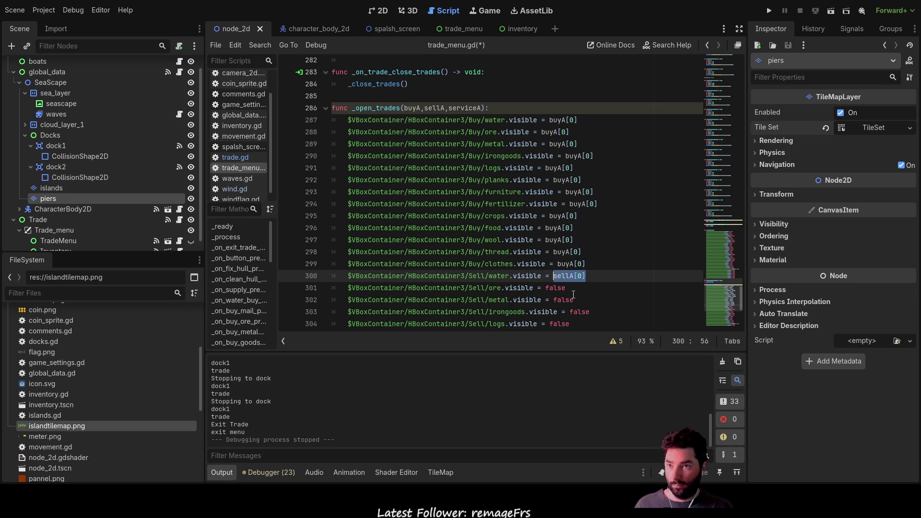
double_click(561, 287)
key("ctrl+v")
double_click(564, 300)
key("ctrl+v")
double_click(578, 312)
key("ctrl+v")
double_click(559, 323)
key("ctrl+v")
Step: Replace false with sellA[0] on the Sell planks through clothes lines
scroll(575, 238, "down", 3)
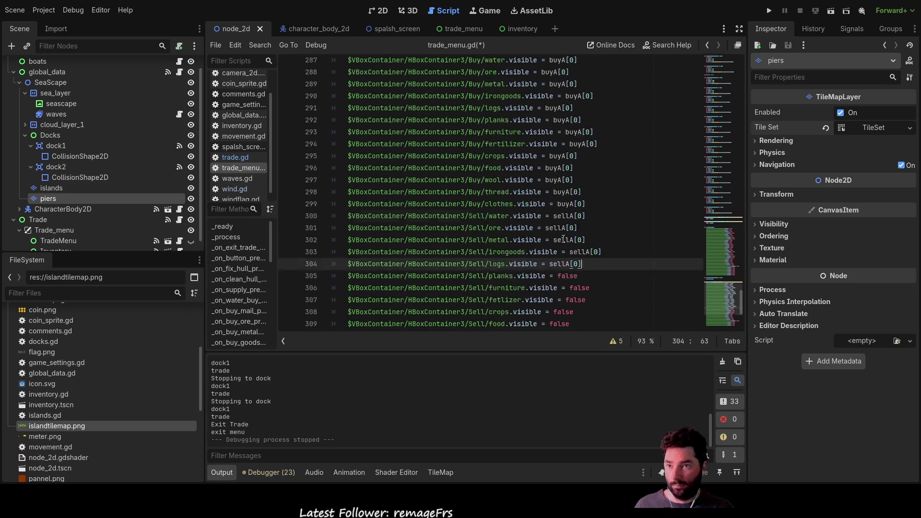
double_click(567, 227)
key("ctrl+v")
double_click(579, 240)
key("ctrl+v")
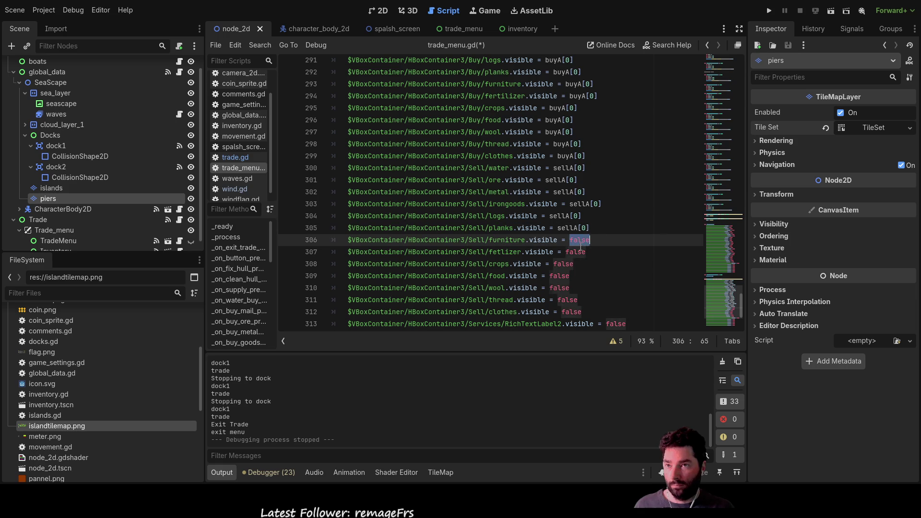
double_click(575, 252)
key("ctrl+v")
double_click(563, 264)
key("ctrl+v")
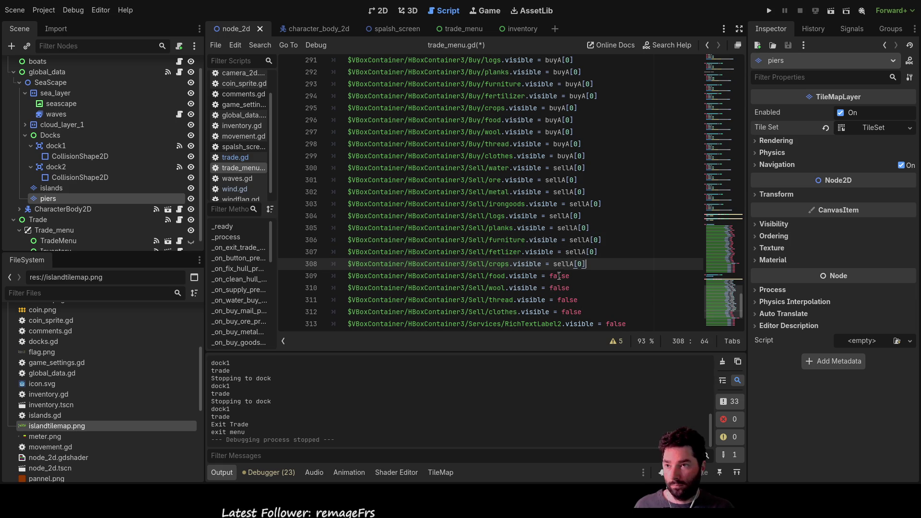
double_click(559, 276)
key("ctrl+v")
double_click(559, 288)
key("ctrl+v")
double_click(566, 300)
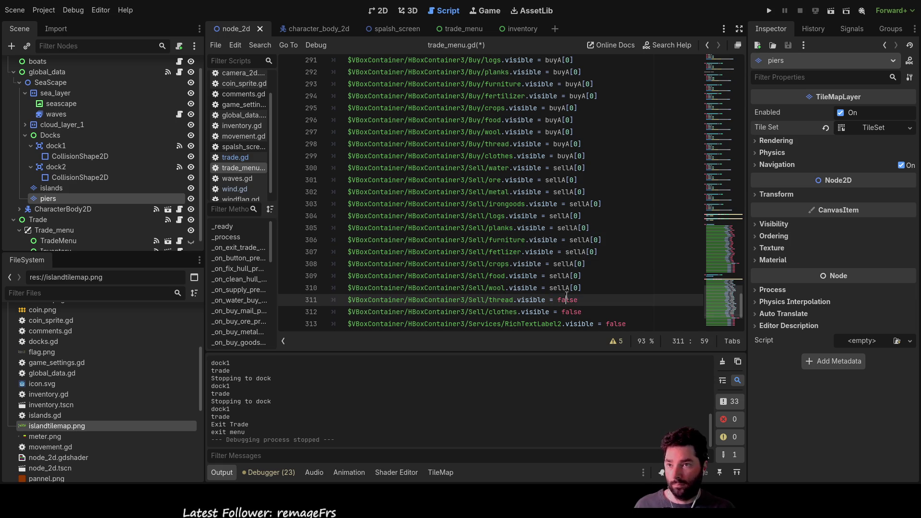
key("ctrl+v")
double_click(571, 312)
key("ctrl+v")
scroll(601, 277, "down", 2)
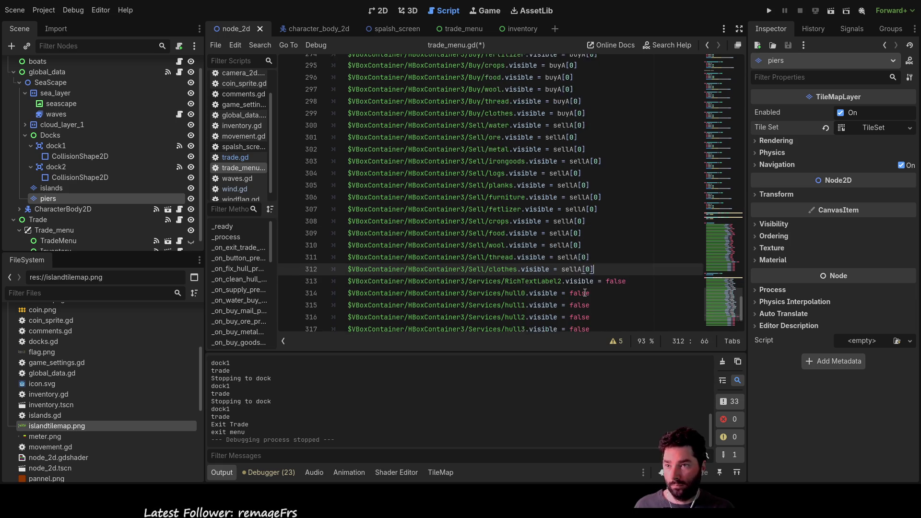
double_click(615, 252)
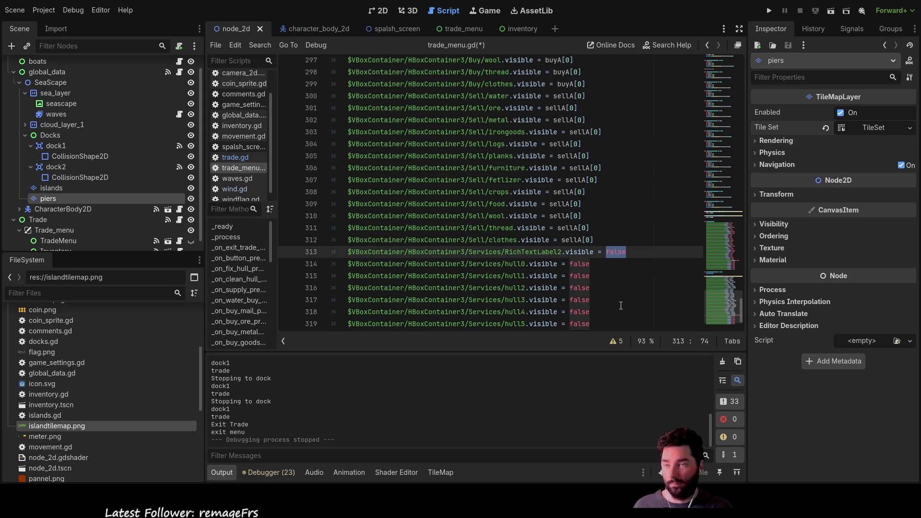
Step: Replace false on the services label line (313) with serviceA[0] and select it for reuse
type("ser")
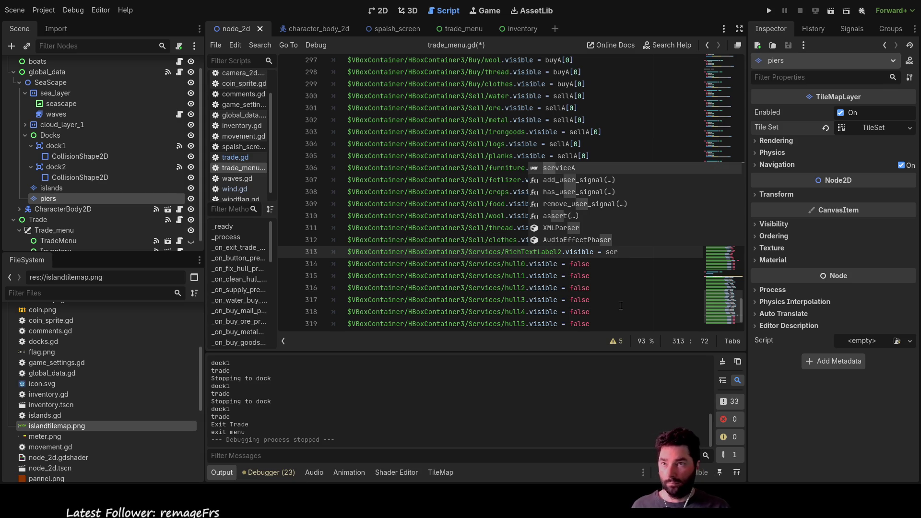
key("Return")
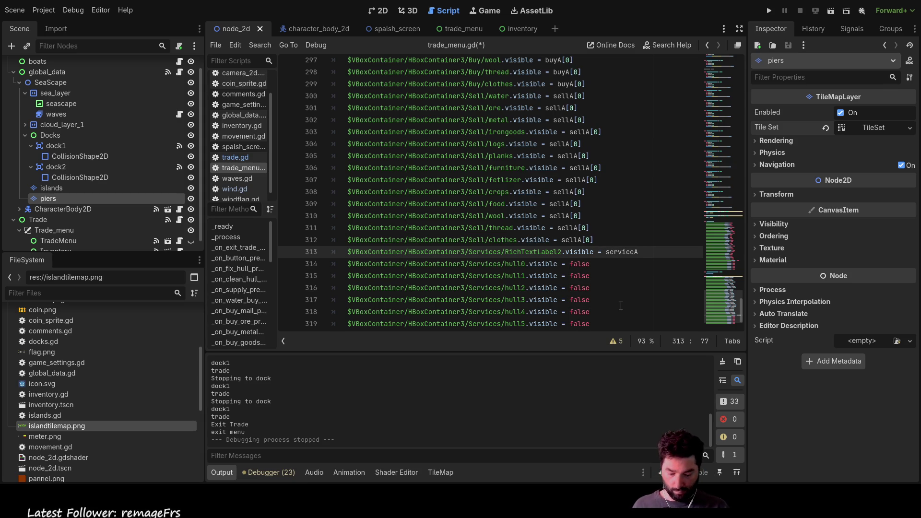
type("[]0")
key("BackSpace")
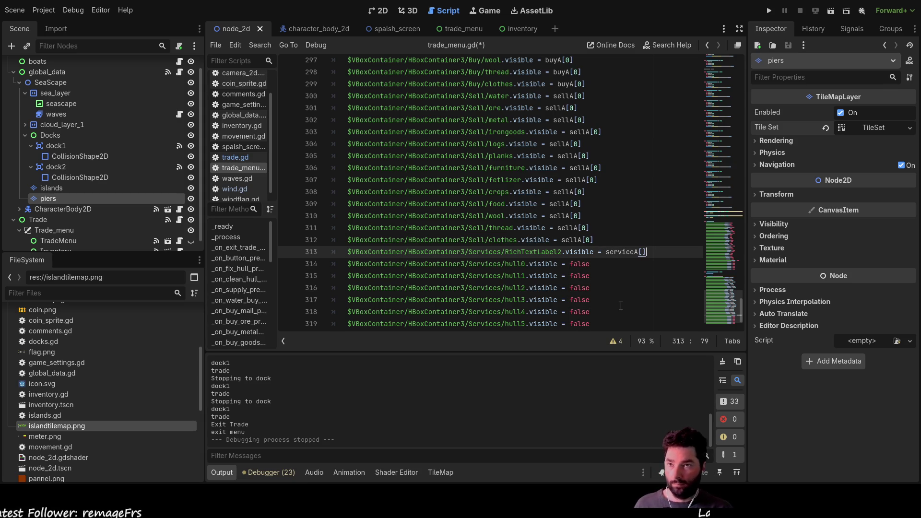
key("shift+Left")
key("shift+Left")
key("shift+Left")
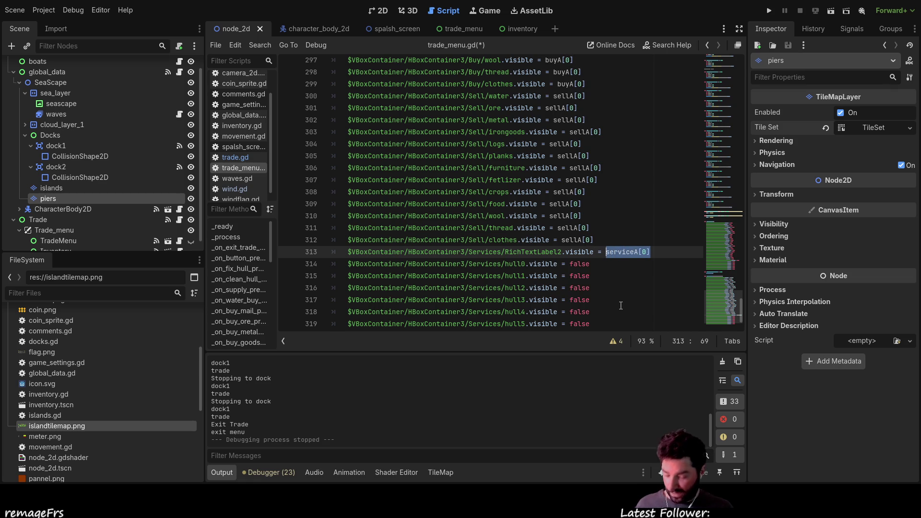
Step: Paste serviceA[0] over false on the hull0 through hull5 visibility lines
double_click(579, 264)
type("serviceA[0]")
double_click(581, 276)
type("serviceA[0]")
double_click(578, 288)
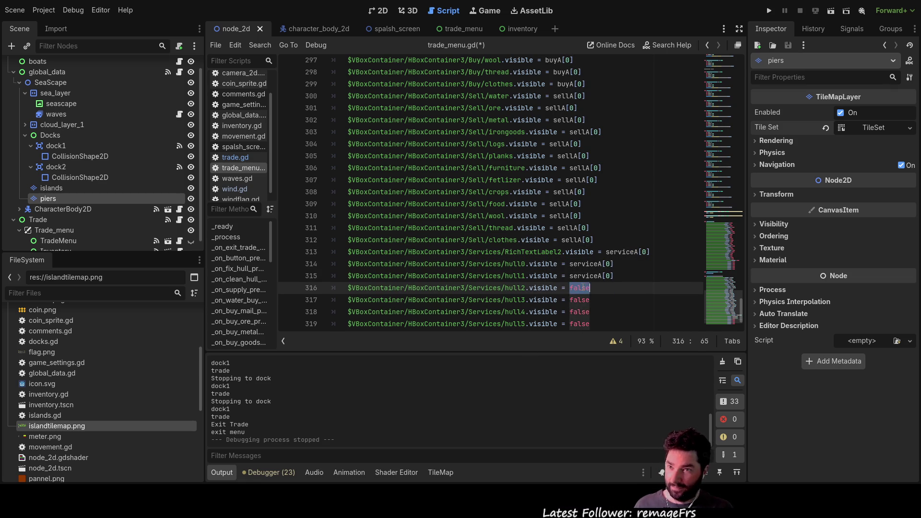
type("serviceA[0]")
double_click(579, 300)
type("serviceA[0]")
double_click(579, 312)
type("serviceA[0]")
double_click(579, 324)
type("serviceA[0]")
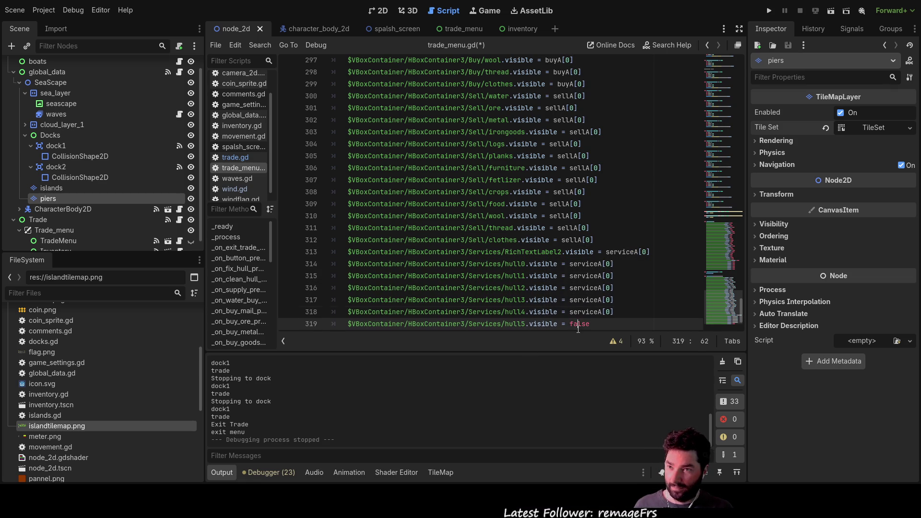
scroll(583, 284, "down", 2)
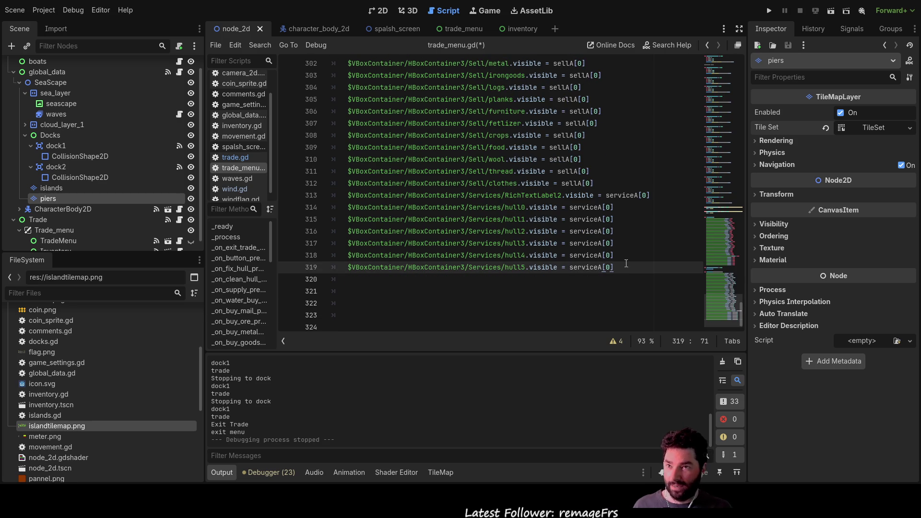
double_click(608, 219)
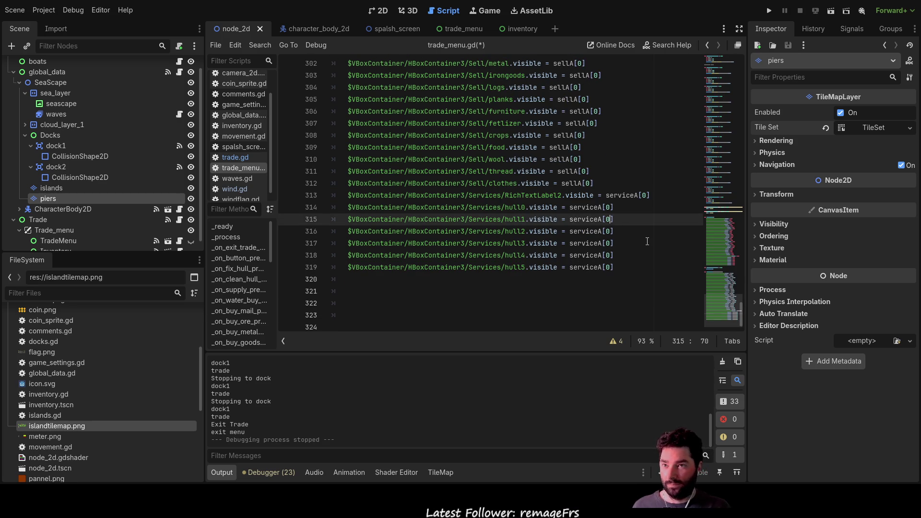
Step: Change the indices on the next five trade lines to 1 through 5
type("1")
key("Down")
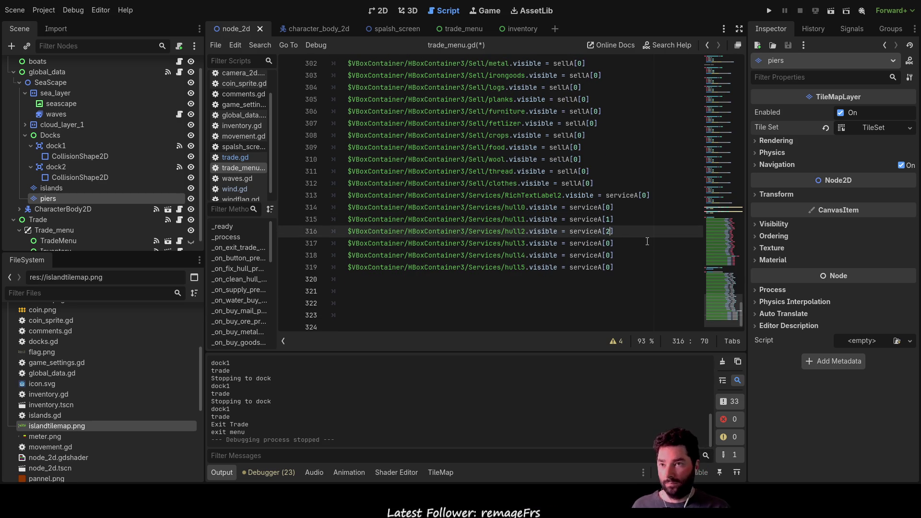
key("BackSpace")
type("2")
key("Down")
key("BackSpace")
type("3")
key("Down")
key("BackSpace")
type("4")
key("Down")
key("BackSpace")
type("5")
key("Up")
key("Up")
key("Up")
key("Up")
key("Up")
key("Up")
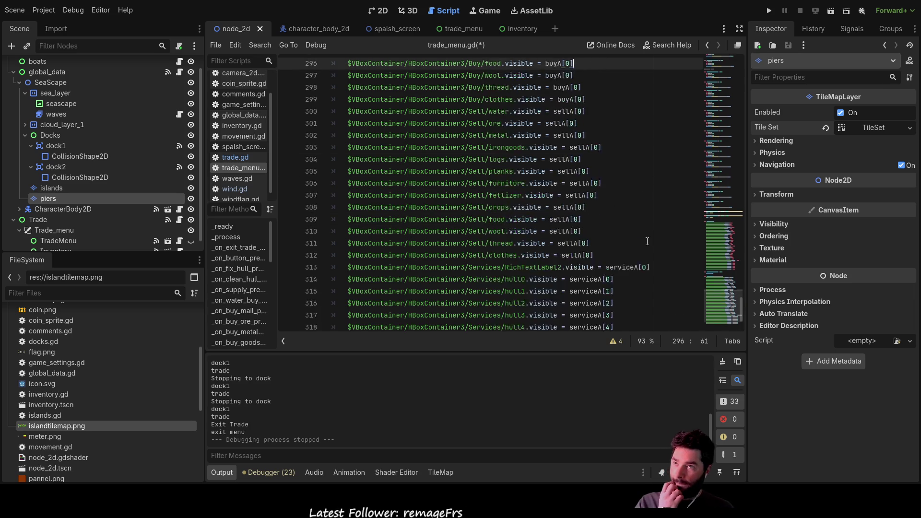
Step: Renumber the Buy ore through furniture lines to buyA[1] through buyA[6]
key("Down")
key("Down")
key("Down")
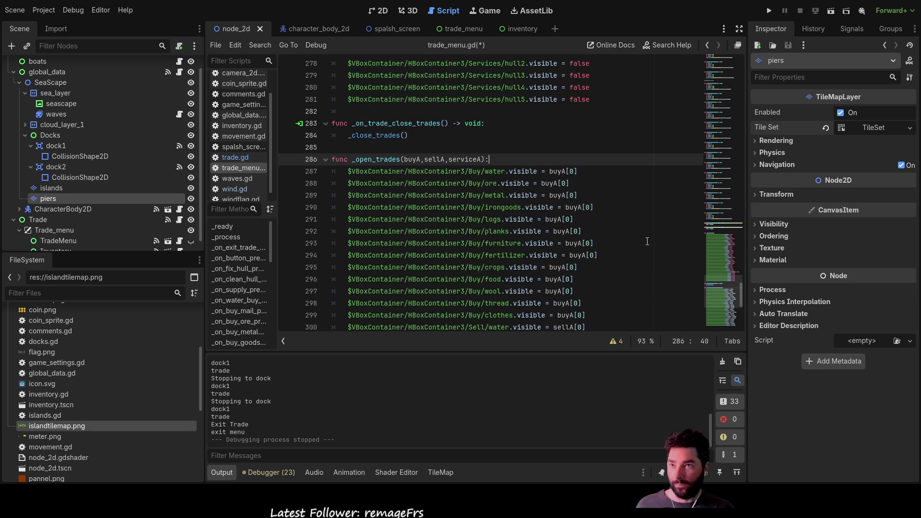
key("BackSpace")
type("1")
key("Down")
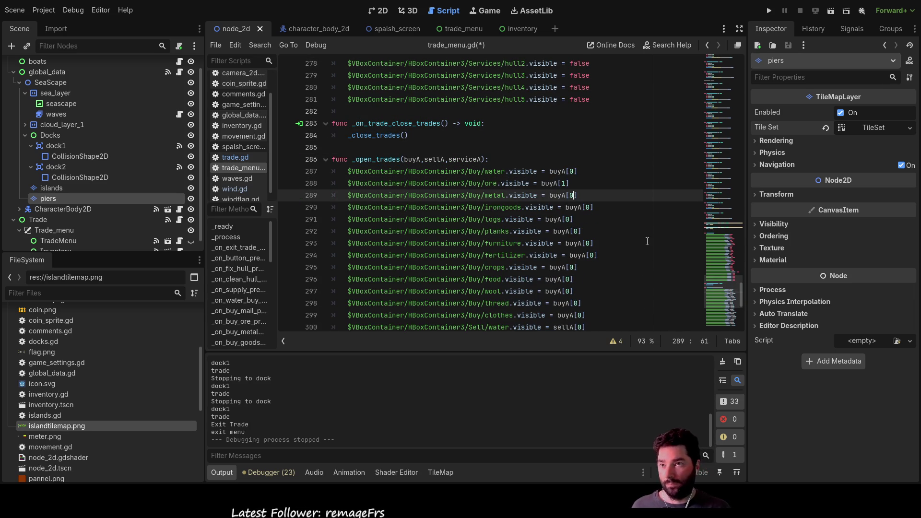
key("Down")
key("End")
key("Left")
key("BackSpace")
type("3")
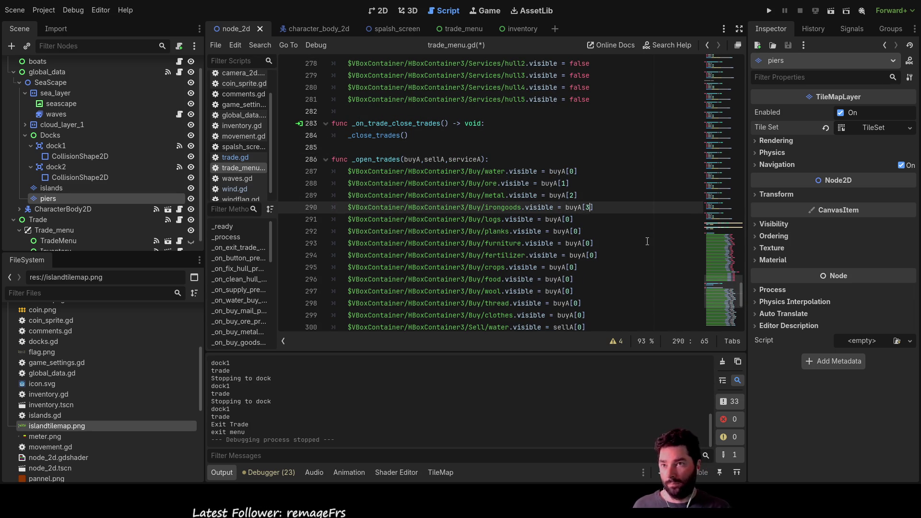
key("Down")
key("Left")
key("BackSpace")
type("4")
key("Down")
key("Right")
key("Right")
key("BackSpace")
type("5")
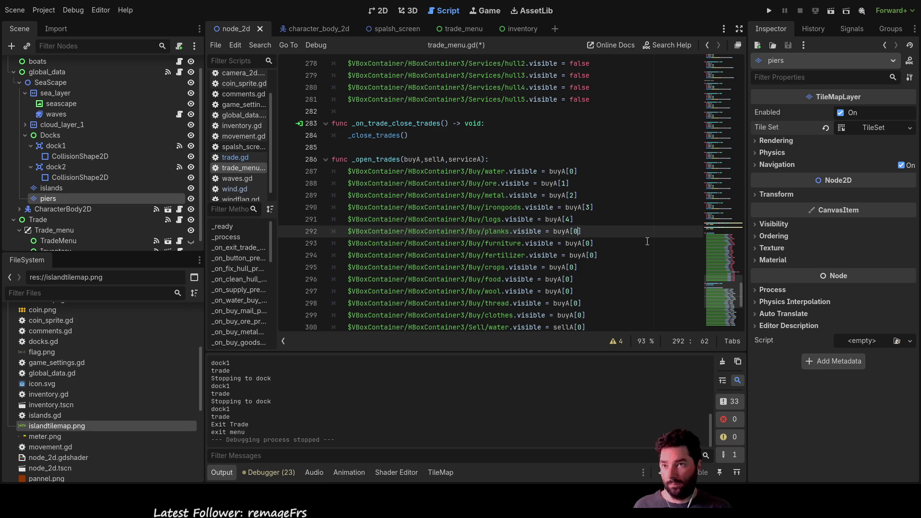
key("Down")
key("Right")
key("Right")
key("Right")
key("BackSpace")
type("6")
Step: Renumber the Buy fertilizer through clothes lines to buyA[7] through buyA[12]
key("Down")
key("Right")
key("BackSpace")
type("7")
key("Down")
key("Left")
key("BackSpace")
type("8")
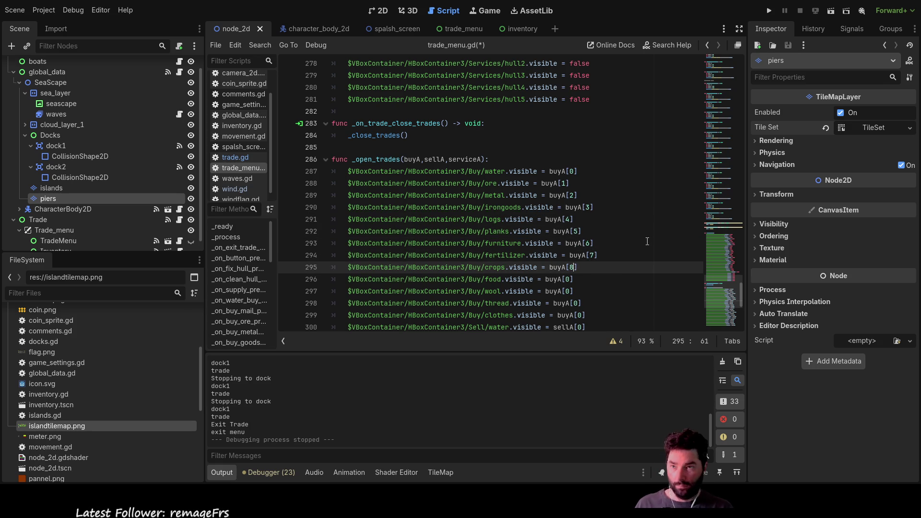
key("Down")
key("Left")
key("BackSpace")
type("9")
key("Down")
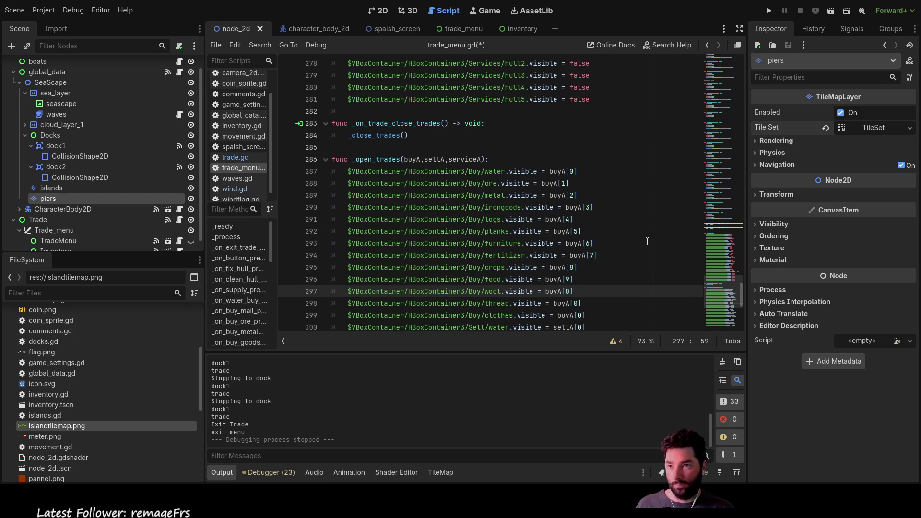
key("Left")
type("1")
key("Down")
key("Right")
key("Right")
key("BackSpace")
type("11")
key("Down")
key("End")
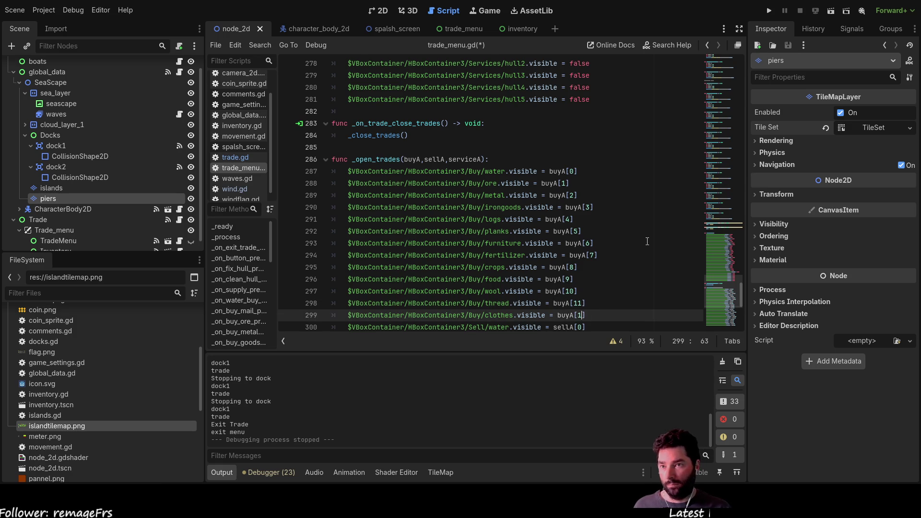
type("2")
key("Down")
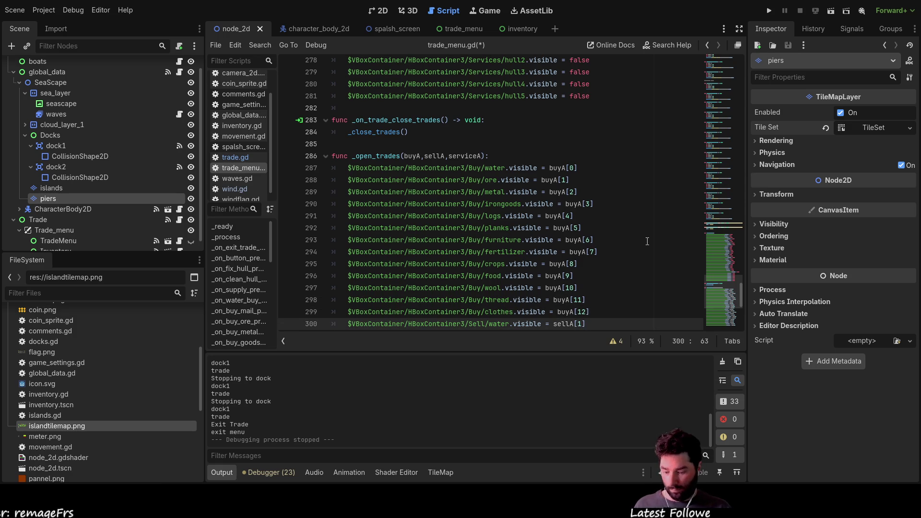
Step: Set Sell water to sellA[0] and renumber Sell ore, metal, irongoods and logs to 1–4
key("Down")
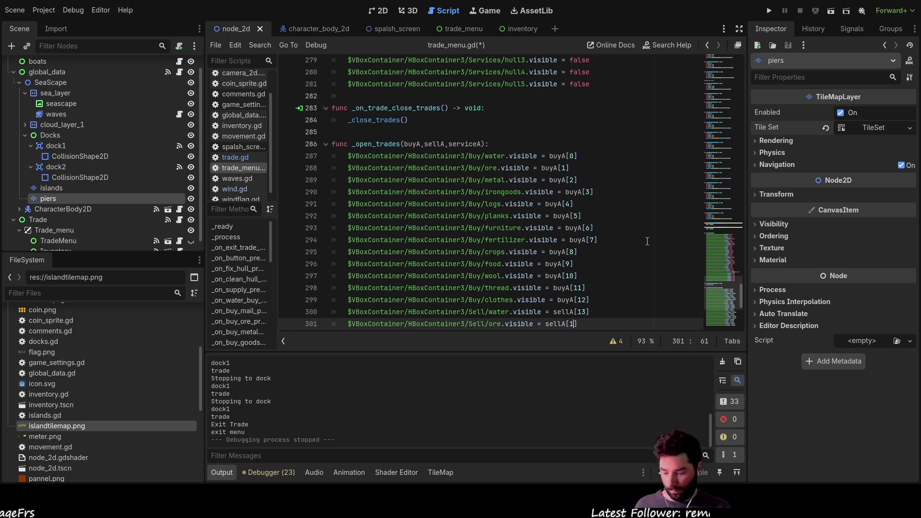
type("4")
key("Down")
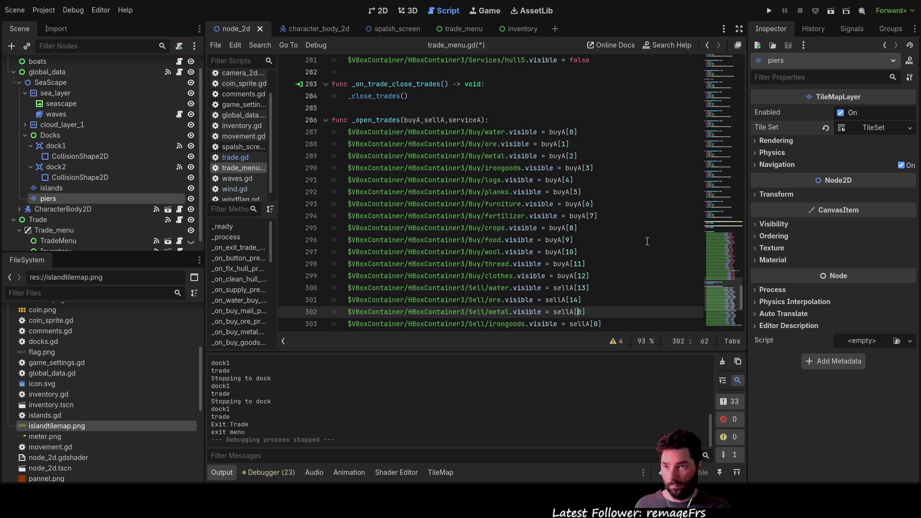
key("Up")
key("Up")
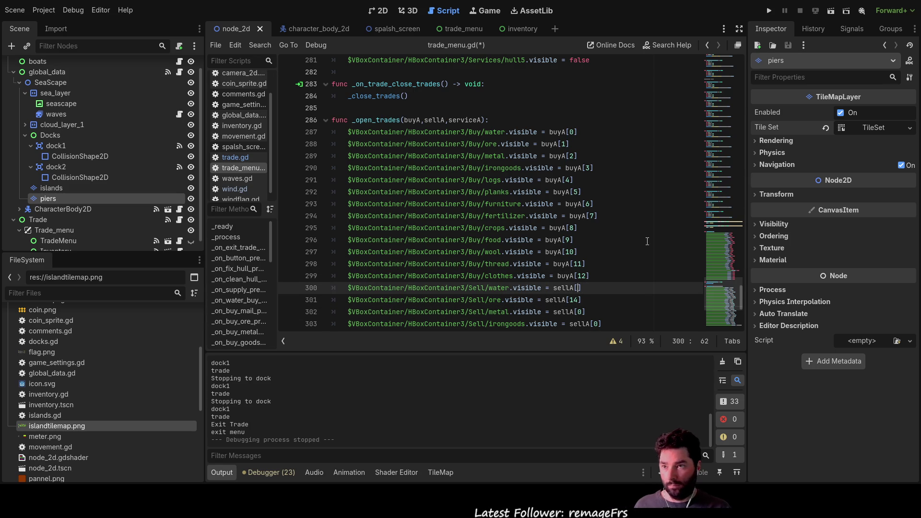
type("0")
key("Down")
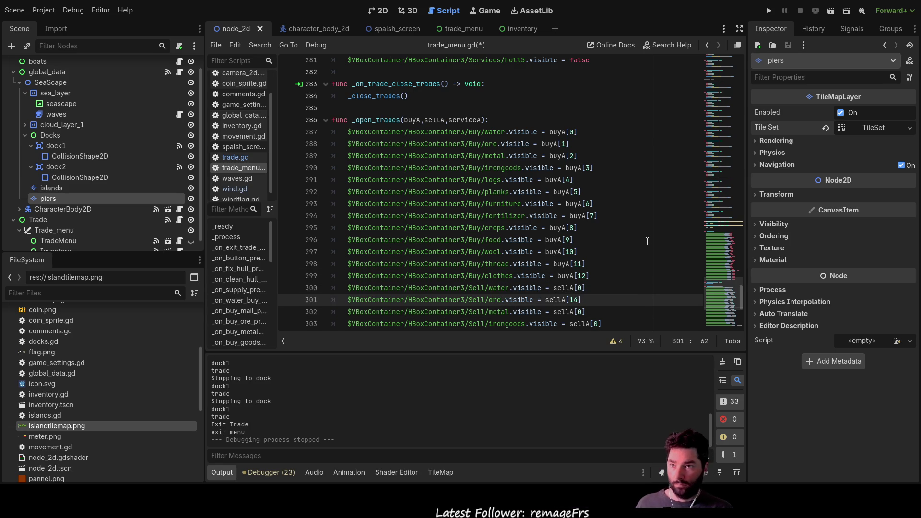
key("Left")
key("BackSpace")
key("BackSpace")
type("1")
key("Down")
key("Right")
key("Right")
key("BackSpace")
type("2")
key("Down")
key("Right")
key("Right")
key("Right")
key("BackSpace")
type("3")
key("Down")
key("Down")
key("Up")
key("Left")
key("BackSpace")
type("3")
key("Right")
key("Left")
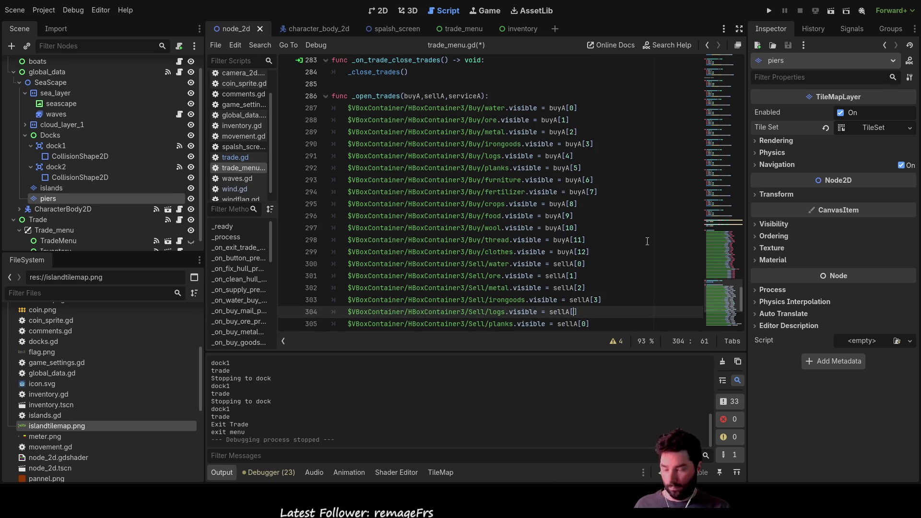
type("4")
Step: Renumber Sell planks, furniture, fertilizer, crops and food to sellA[5] through sellA[9]
key("Down")
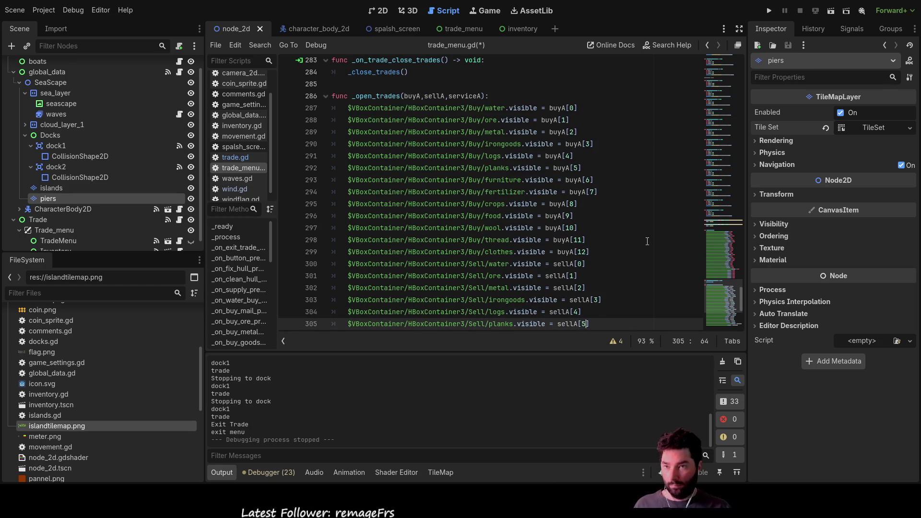
key("Left")
key("BackSpace")
type("5")
key("Down")
key("End")
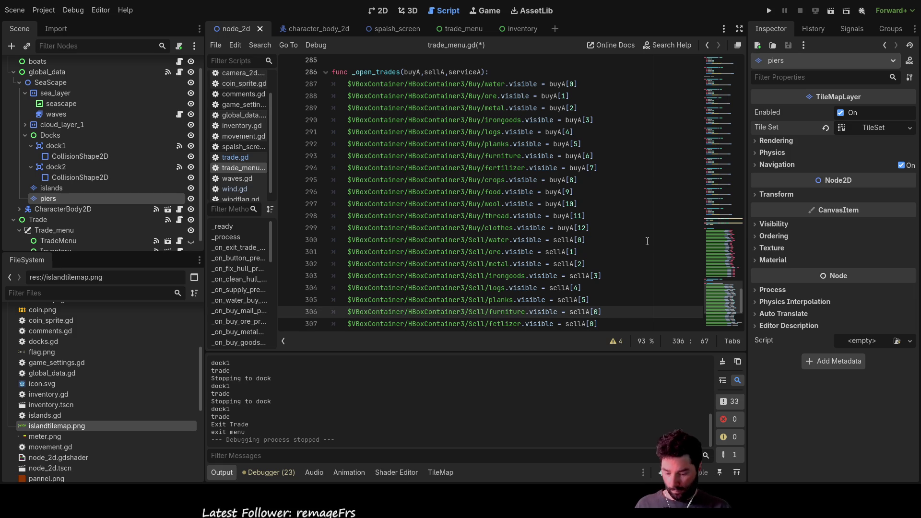
key("Left")
key("BackSpace")
type("6")
key("Down")
key("Left")
key("BackSpace")
type("7")
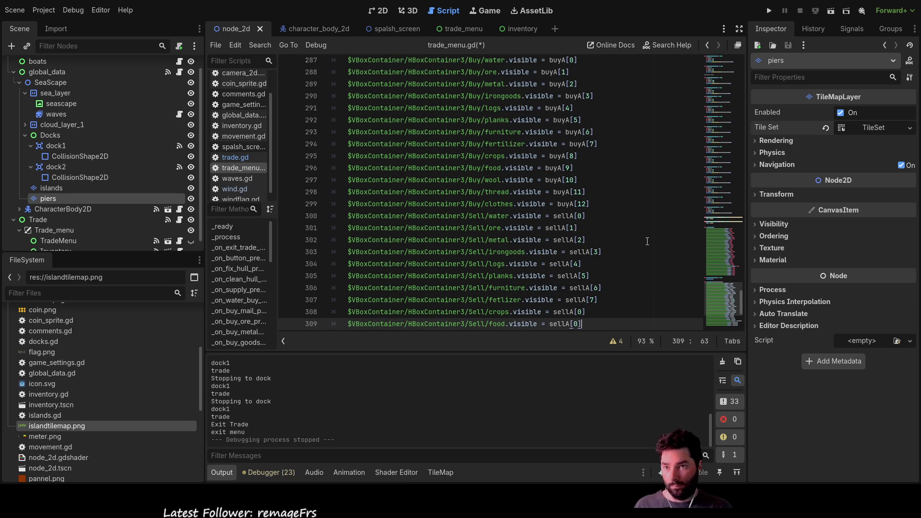
key("Down")
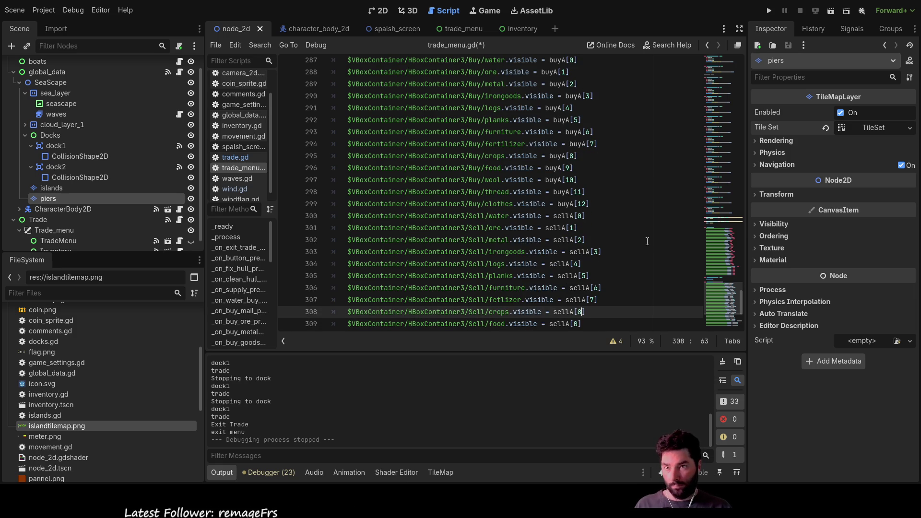
key("BackSpace")
type("8")
key("Down")
key("BackSpace")
type("9")
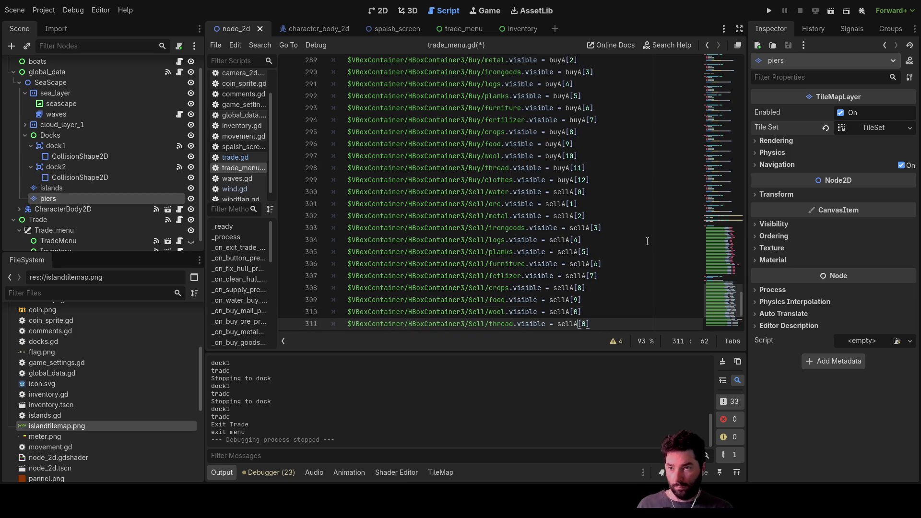
key("Down")
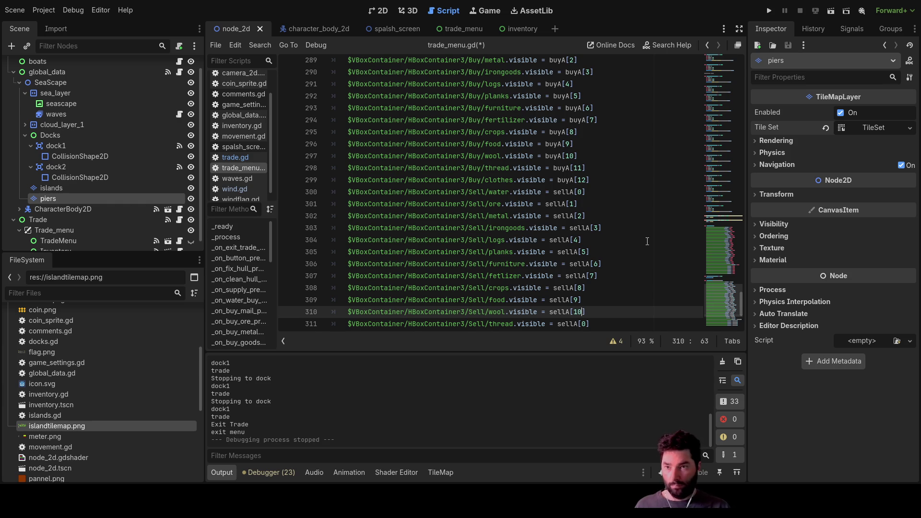
key("Down")
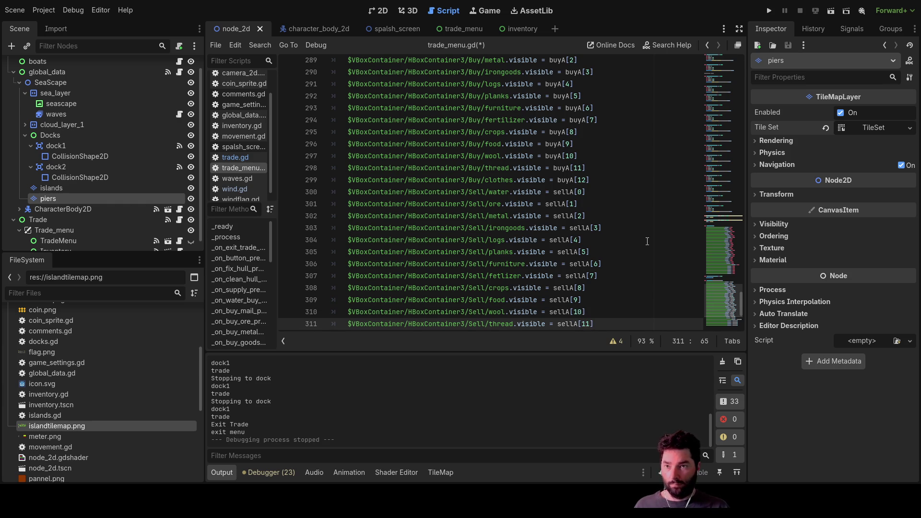
key("Down")
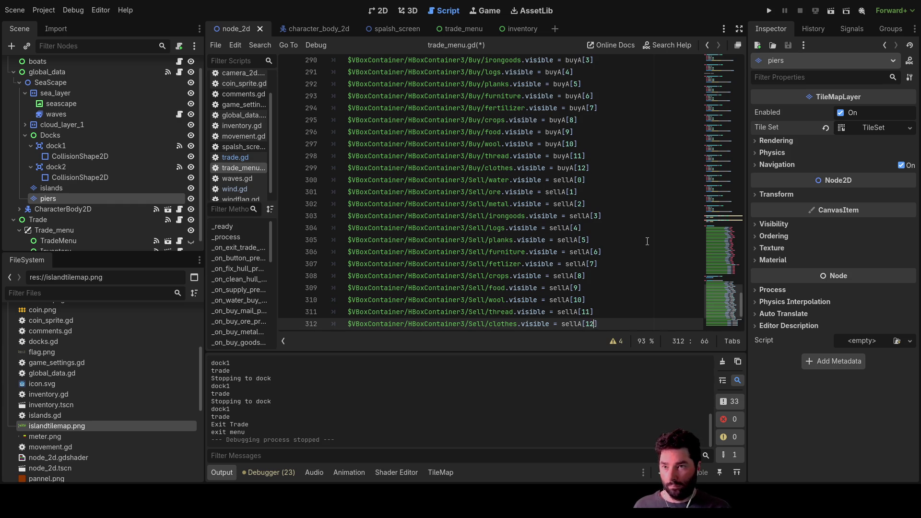
key("Down")
key("Down")
Step: Renumber the hull service lines to serviceA[1] onward, leaving RichTextLabel2 on serviceA[0]
scroll(647, 242, "down", 1)
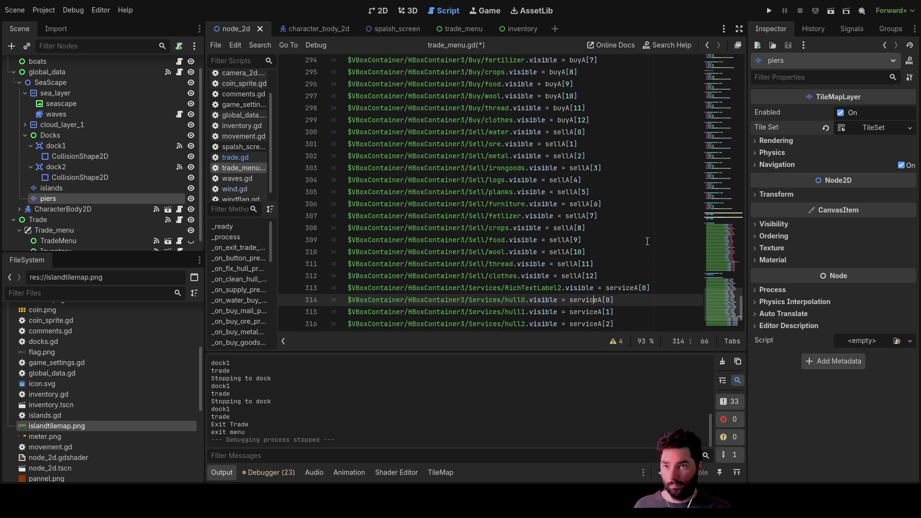
key("Up")
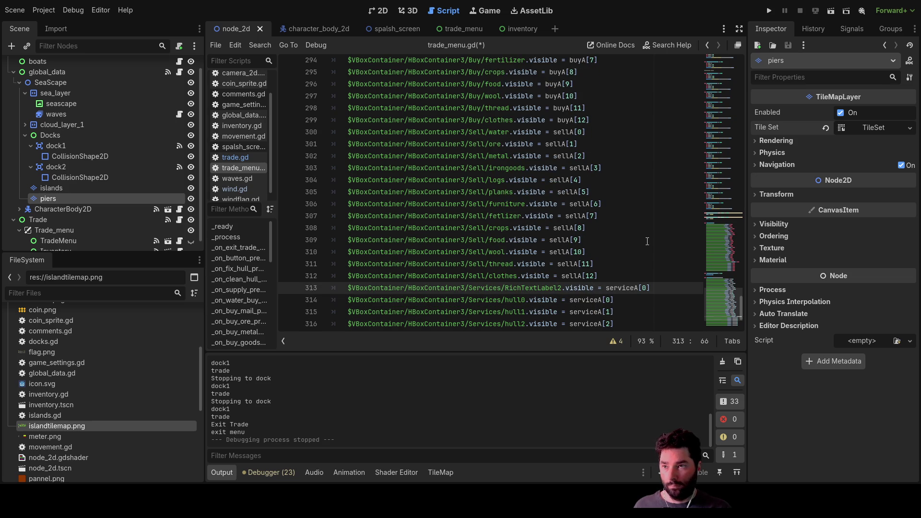
key("Down")
key("Delete")
type("1")
key("Down")
key("BackSpace")
type("2")
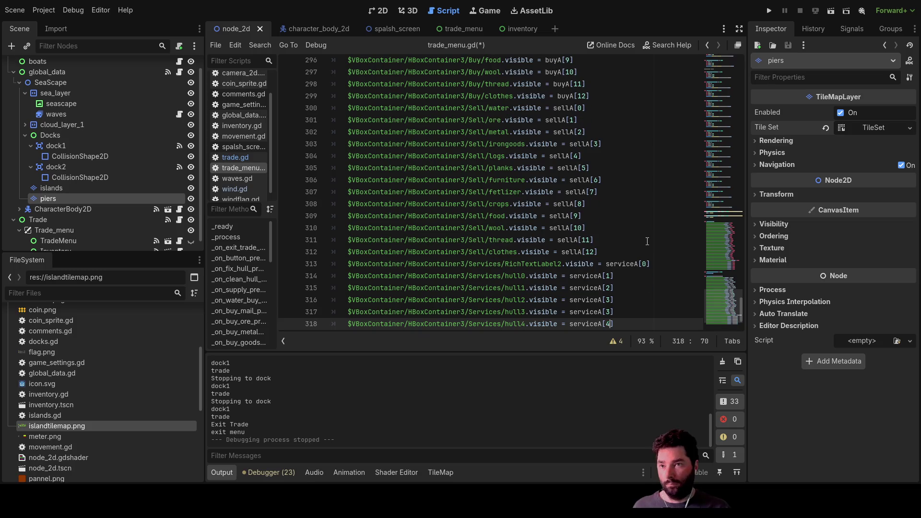
key("Down")
key("BackSpace")
type("3")
key("Down")
key("Down")
key("BackSpace")
type("5")
key("Down")
key("Down")
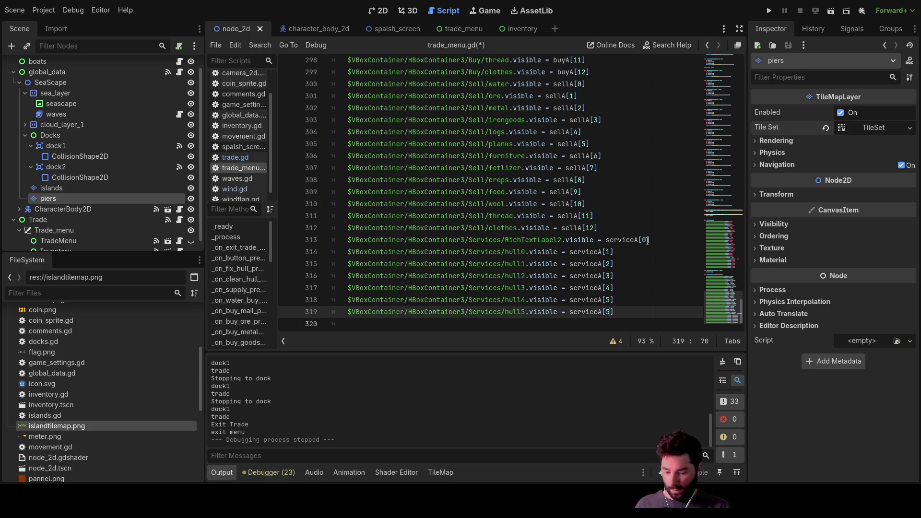
key("Up")
key("Up")
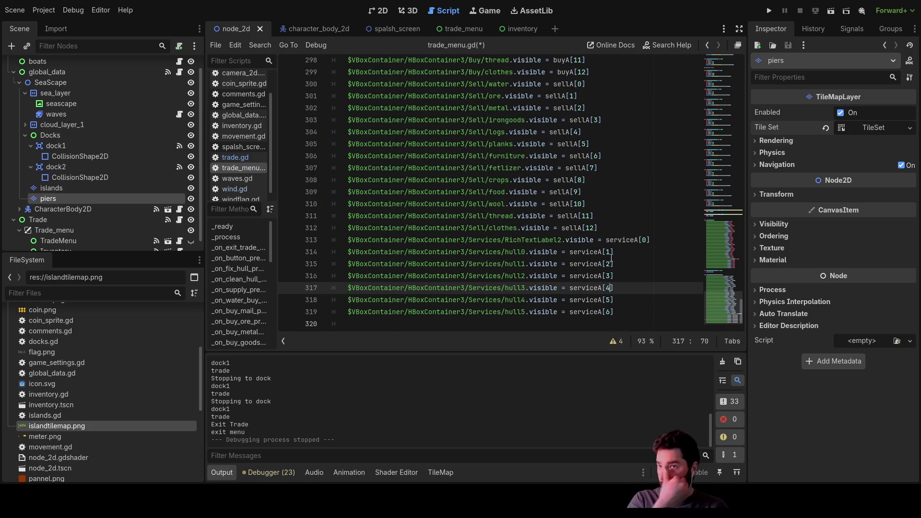
Step: Review the renumbered lines and save trade_menu.gd
scroll(611, 258, "up", 3)
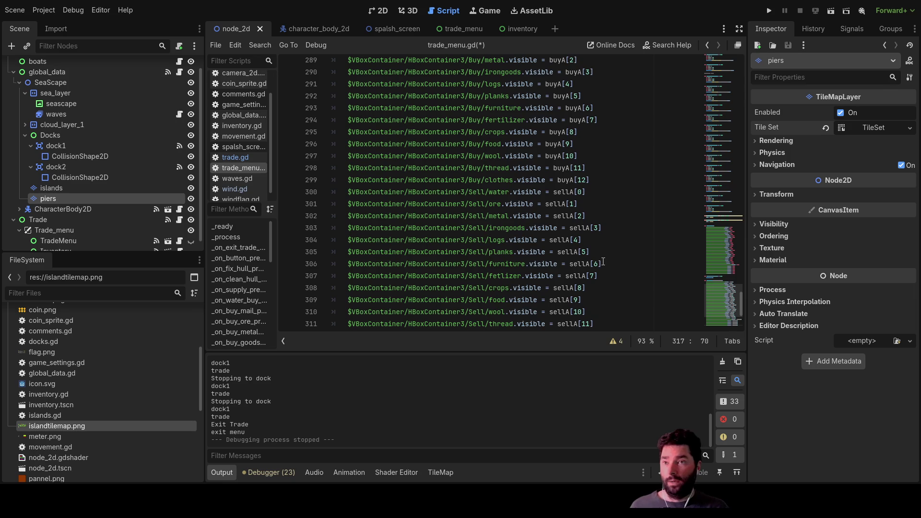
scroll(603, 261, "down", 3)
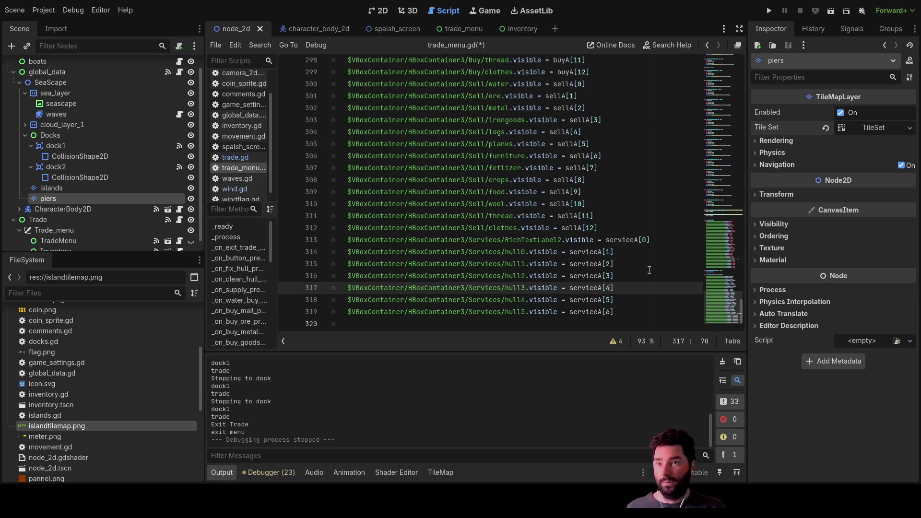
scroll(506, 81, "up", 6)
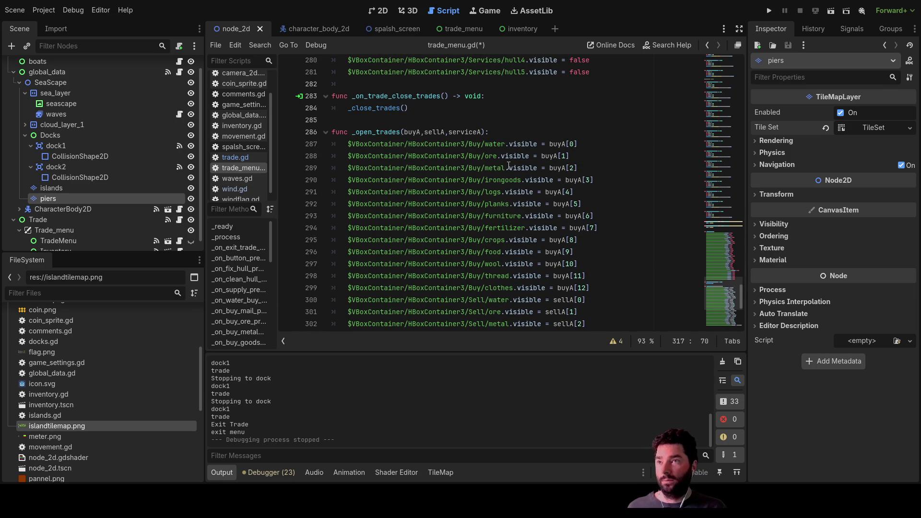
key("ctrl+s")
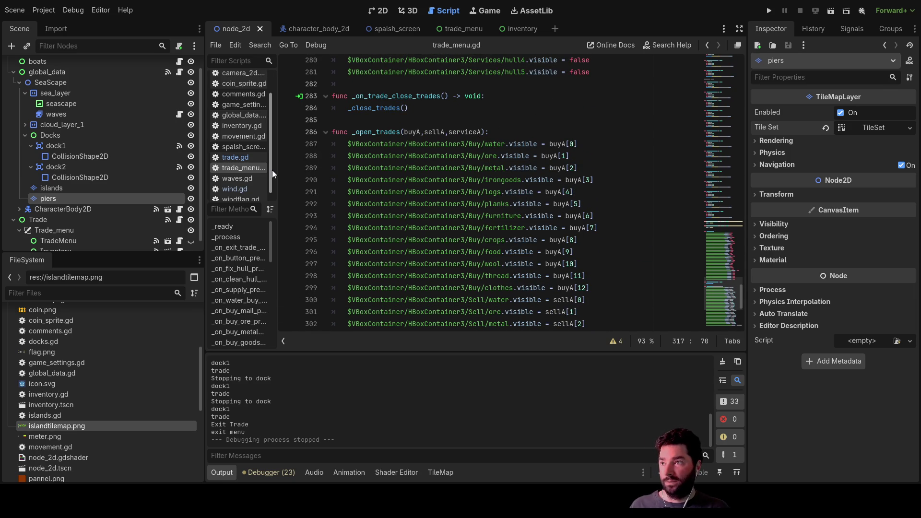
Step: In trade.gd, change dock1's open_buy_trades from [0,] to [true,]
left_click(243, 158)
scroll(467, 219, "down", 2)
scroll(467, 220, "up", 10)
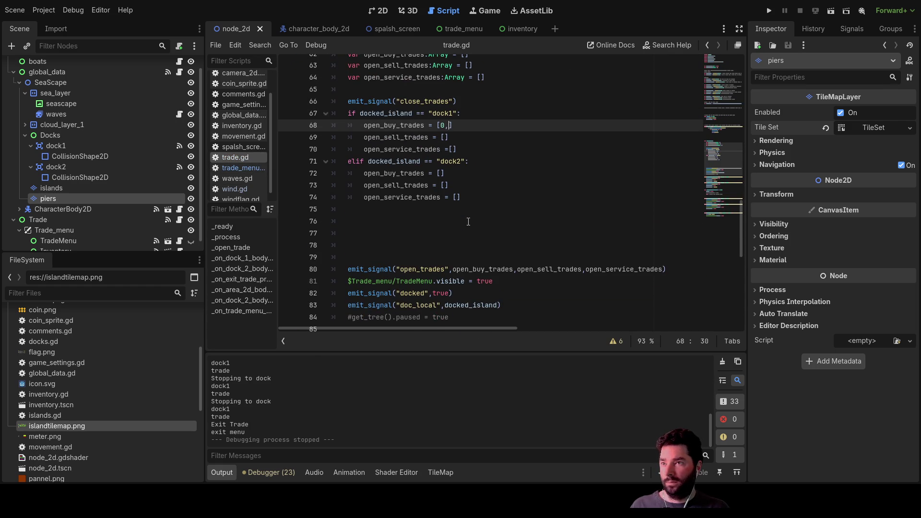
scroll(468, 221, "up", 1)
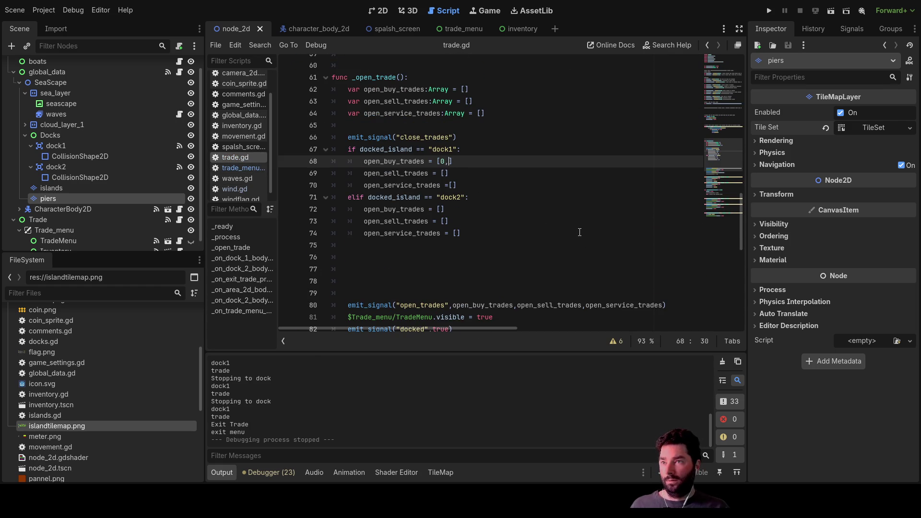
key("BackSpace")
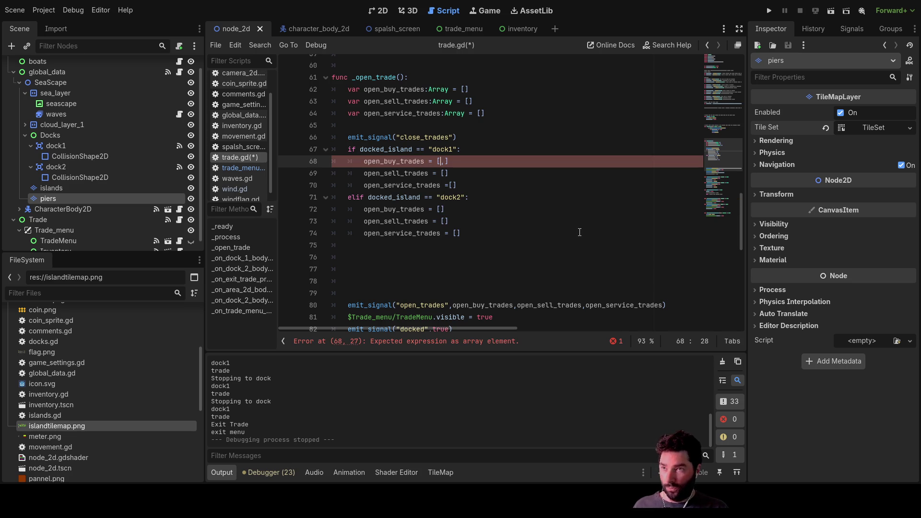
type("true")
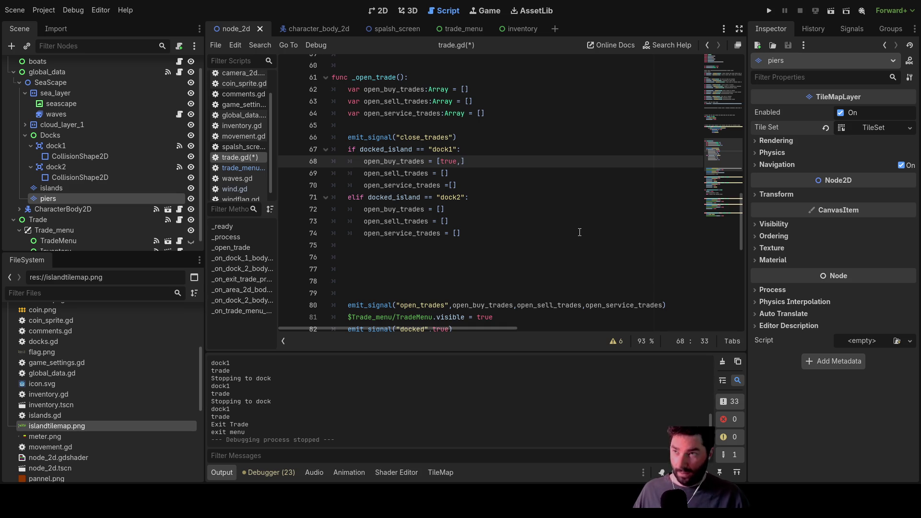
key("Up")
key("Up")
key("Up")
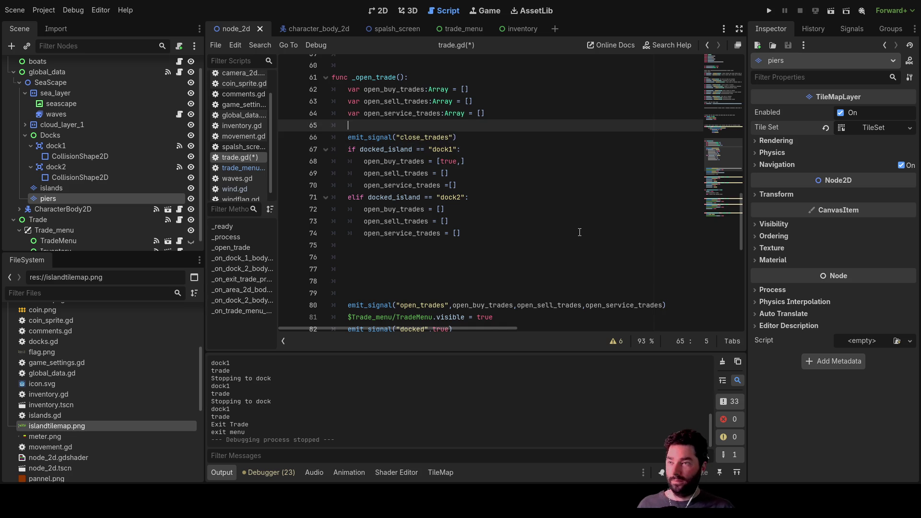
Step: Insert the comment #[mail,water,logs,] above emit_signal("close_trades") in _open_trade
key("Return")
key("Return")
key("Up")
key("Down")
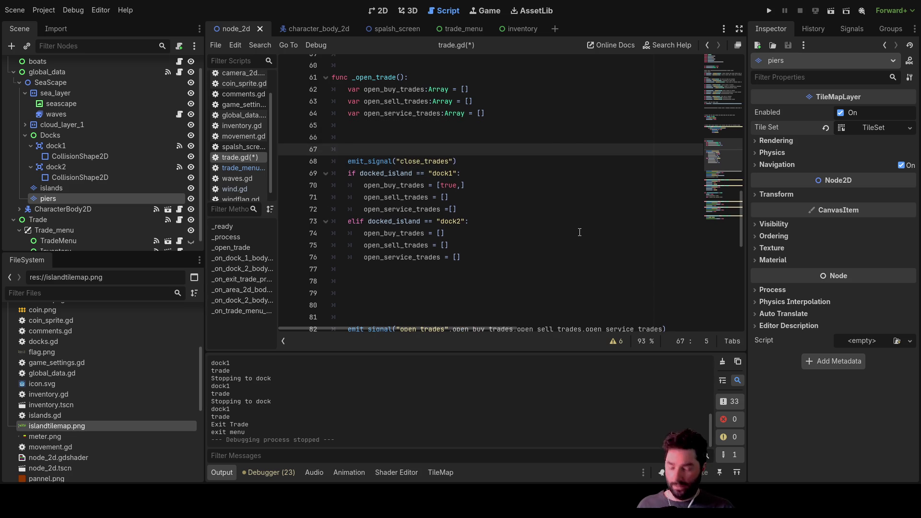
type("[")
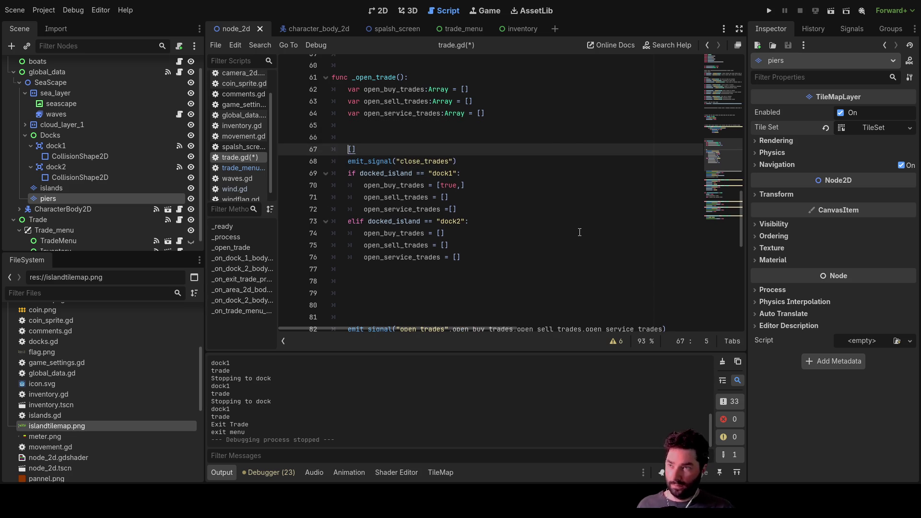
type("#")
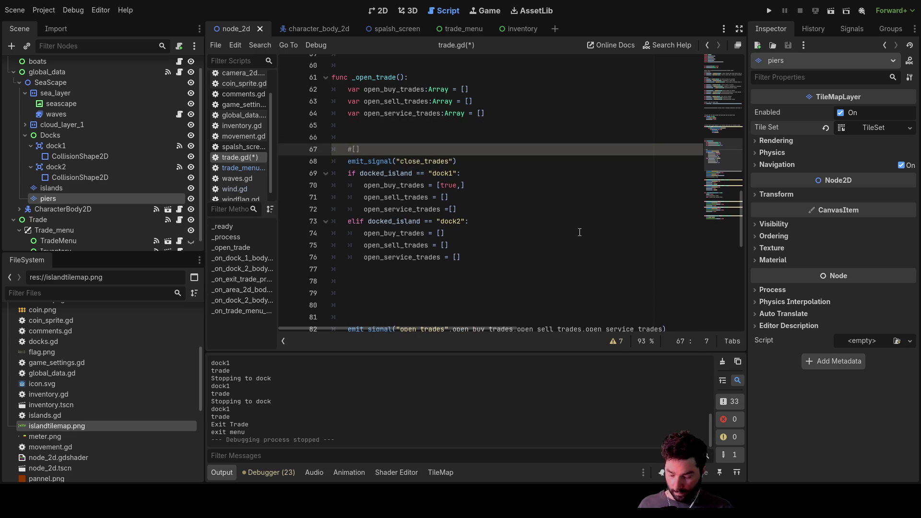
type("mail,water")
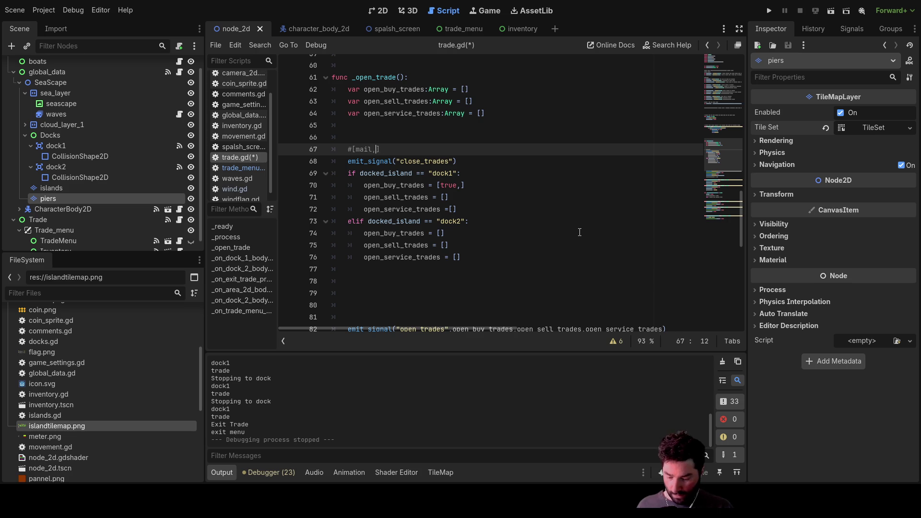
type(",logs")
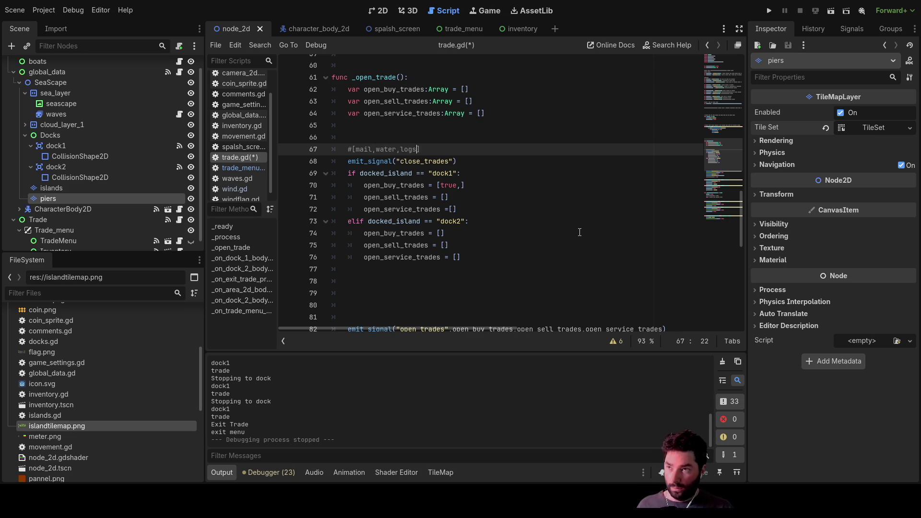
type(",")
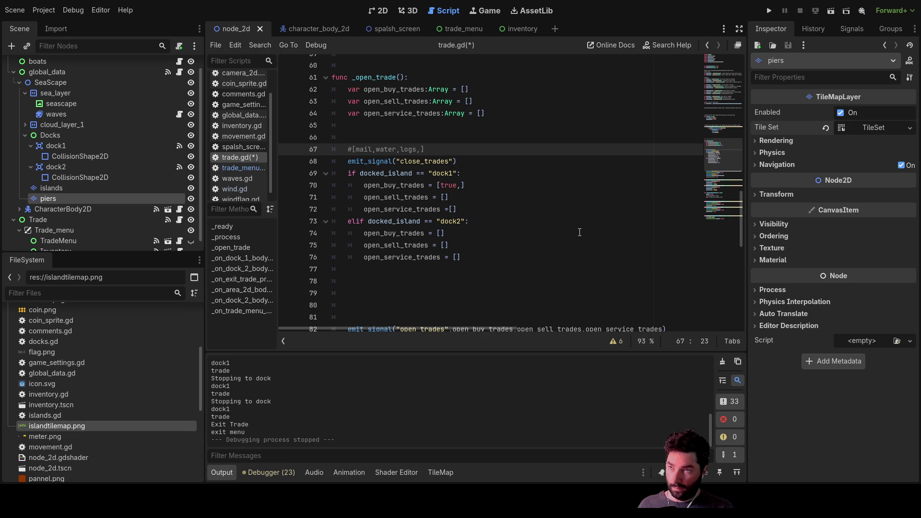
key("Down")
key("Down")
key("Down")
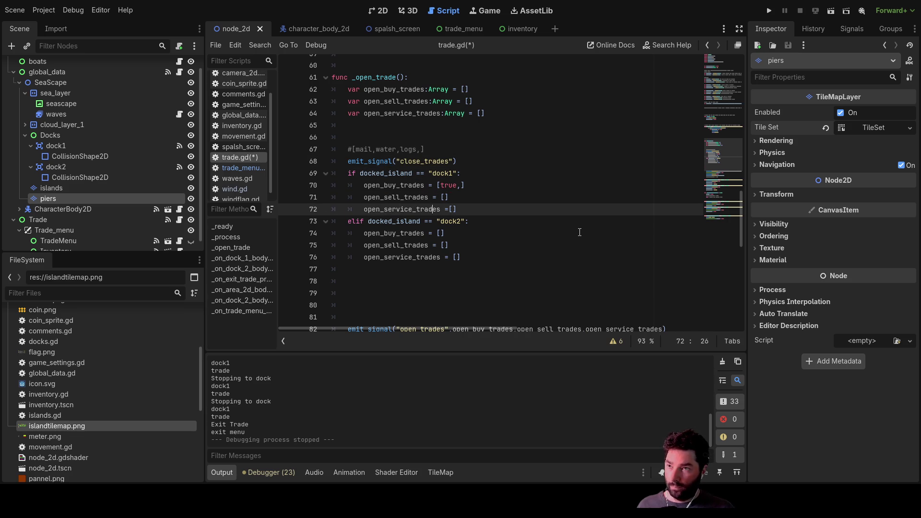
Step: Enter six comma-separated false values in dock1's open_service_trades on line 72, then append a seventh
key("Right")
key("Right")
key("Right")
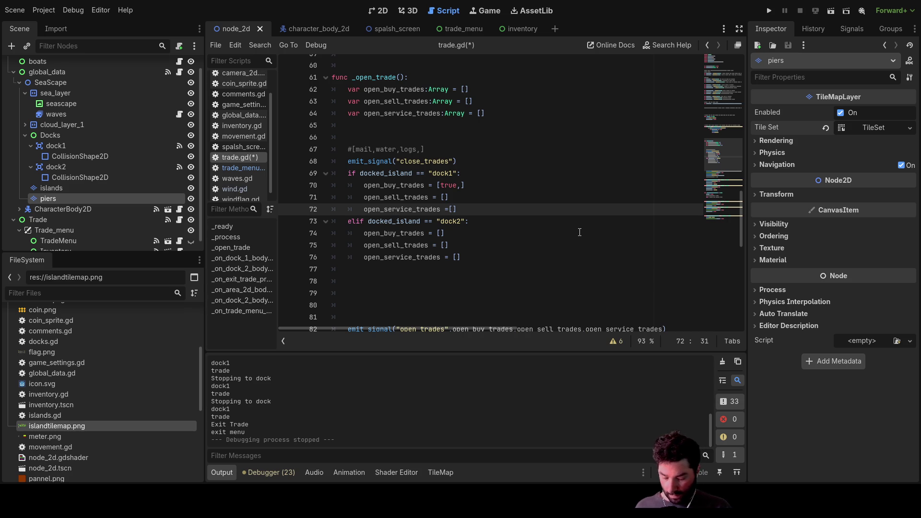
type("false")
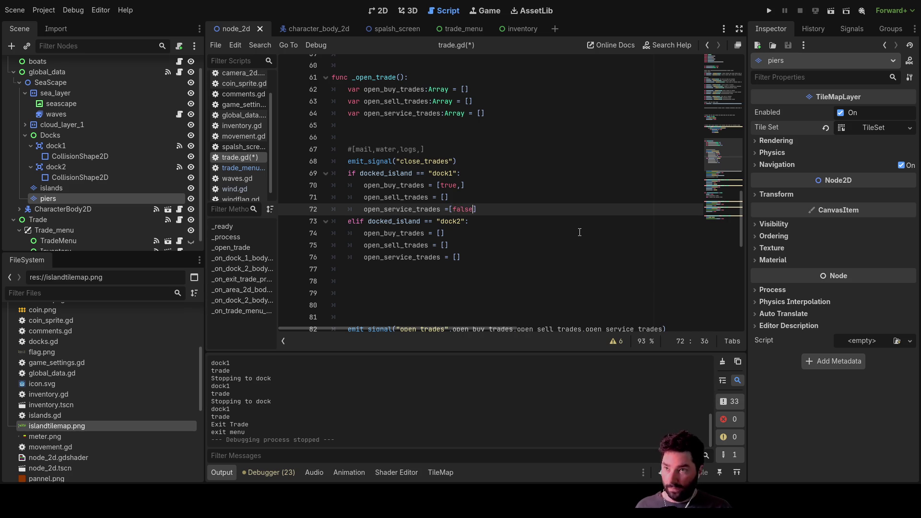
type(",false,")
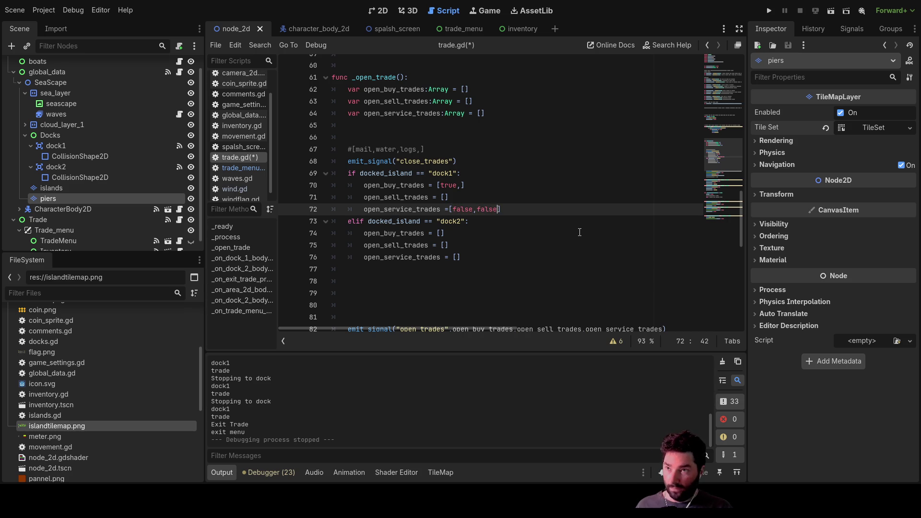
type("false")
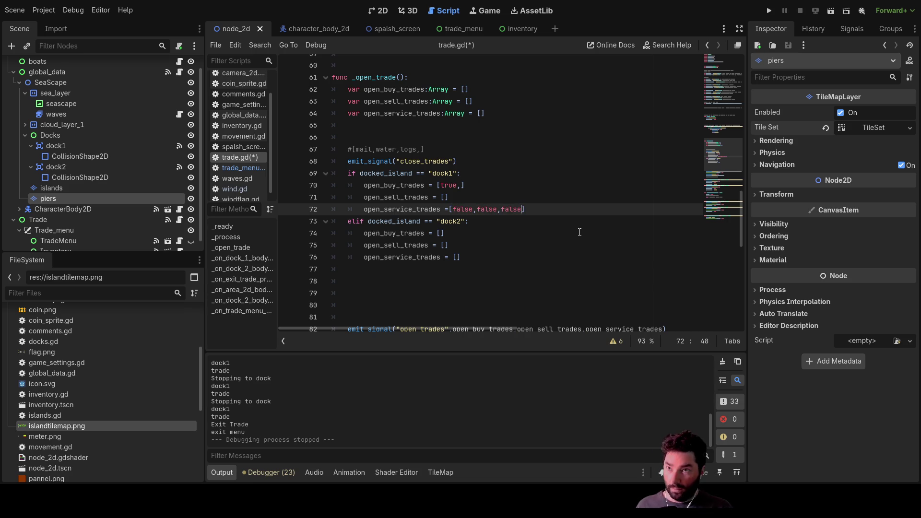
type(",false")
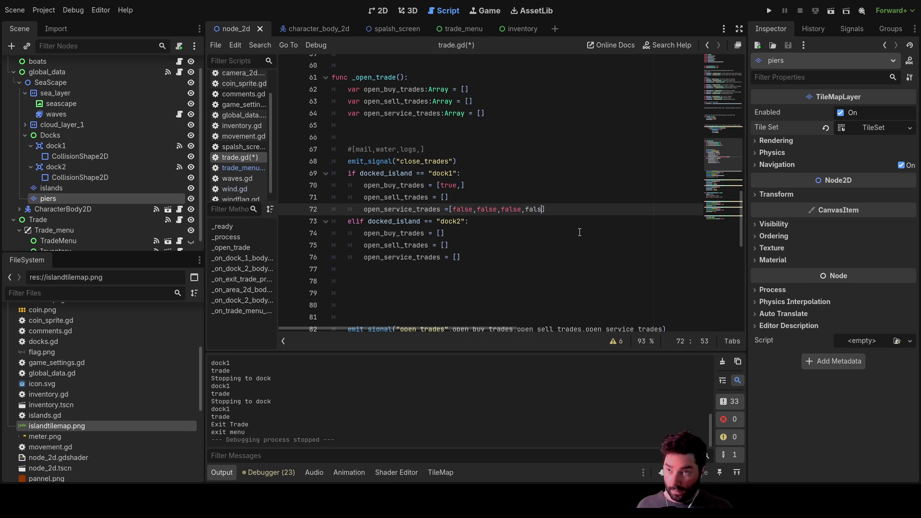
type(",false,")
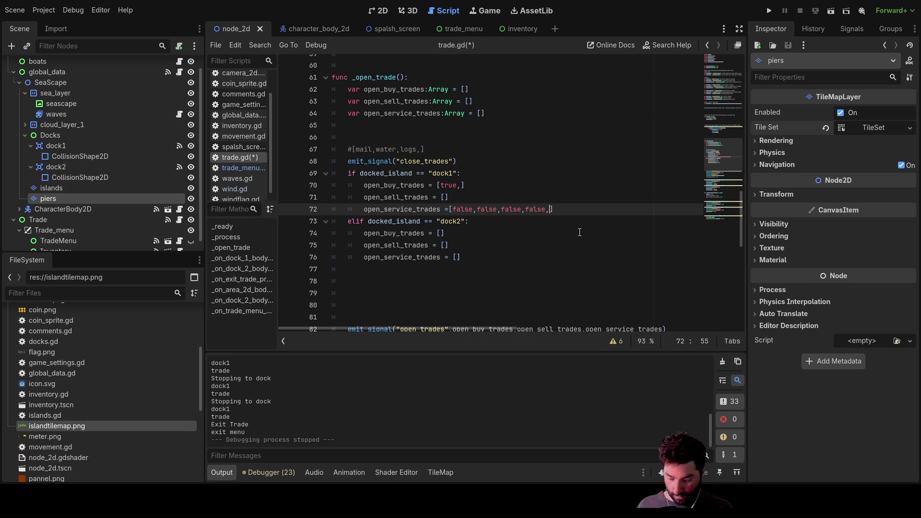
type("false,f")
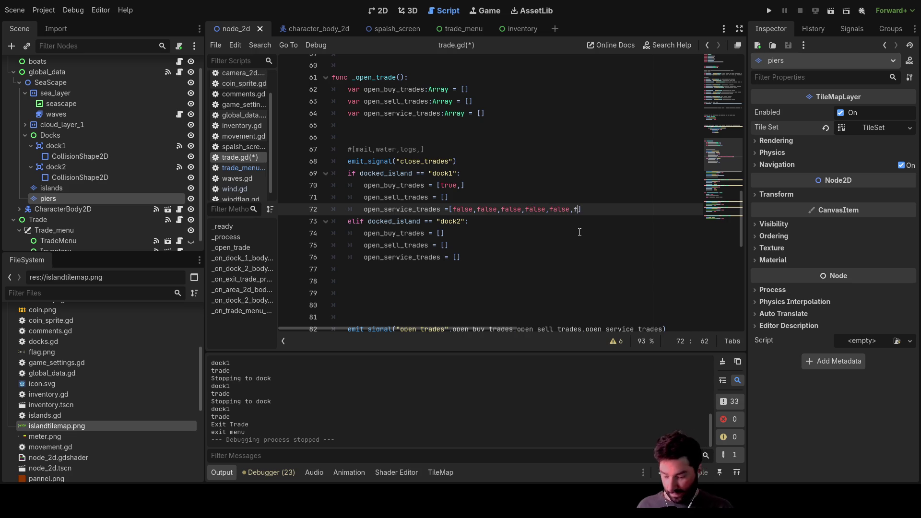
key("Left")
key("Left")
key("Left")
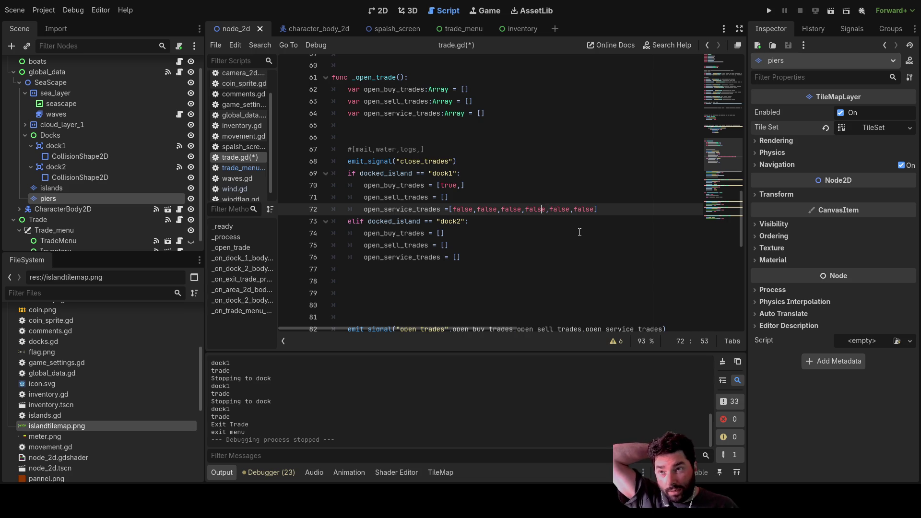
key("Left")
key("Left")
key("Left")
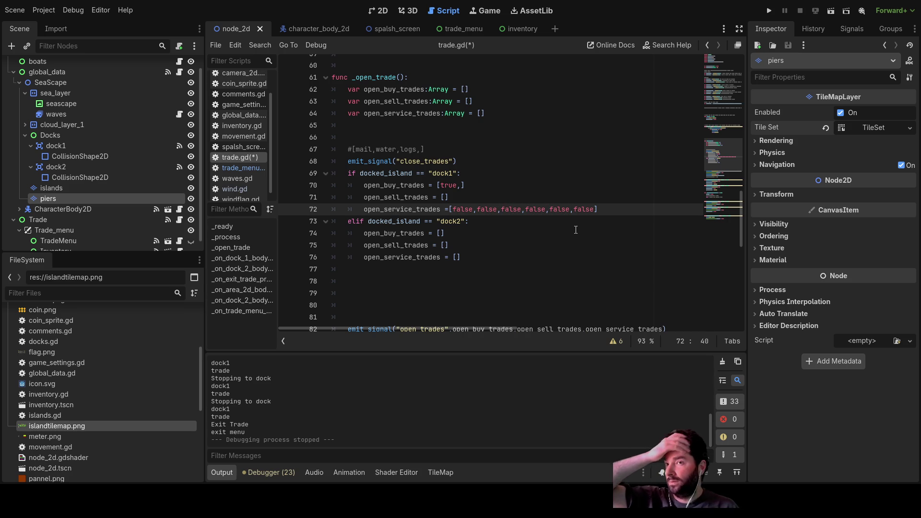
double_click(586, 209)
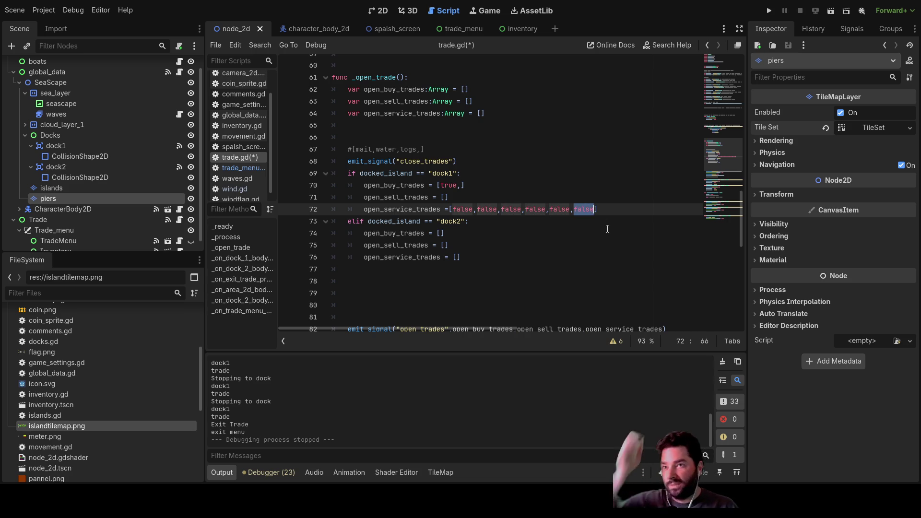
key("Right")
type(",false")
key("Up")
key("Up")
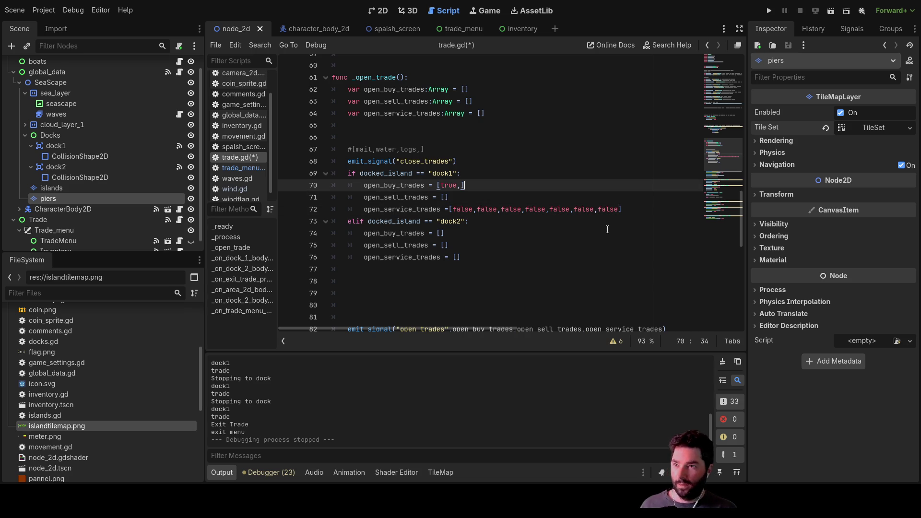
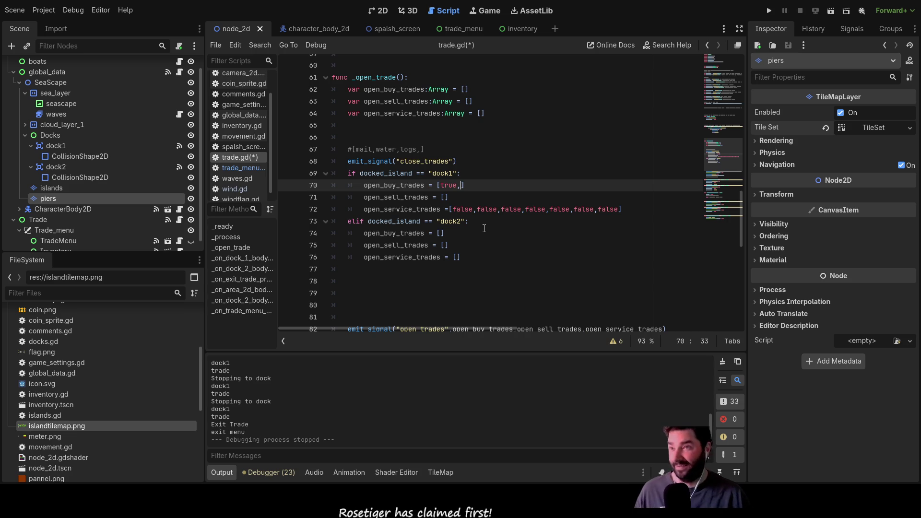
Step: Trim dock1's buy list back to [true,] and move to the trade-item comment
type("true")
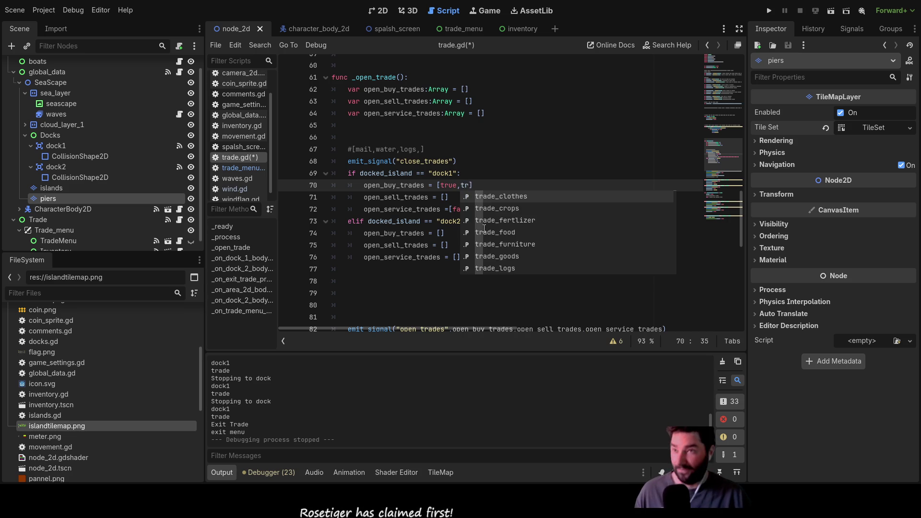
key("Escape")
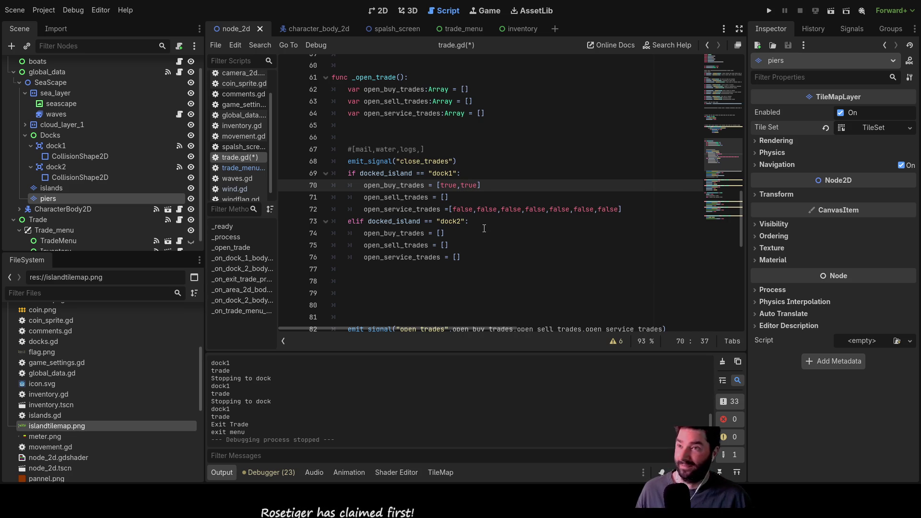
key("BackSpace")
key("BackSpace")
key("BackSpace")
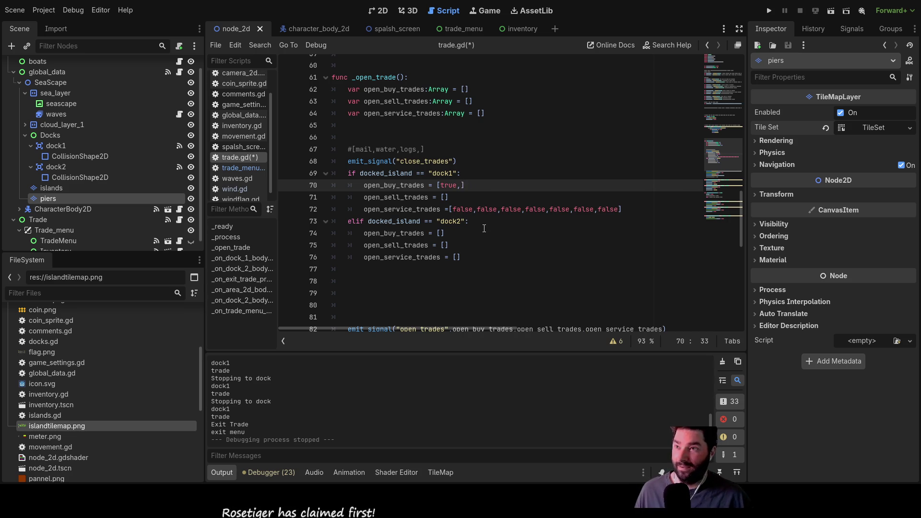
key("Up")
key("Up")
key("Up")
key("Left")
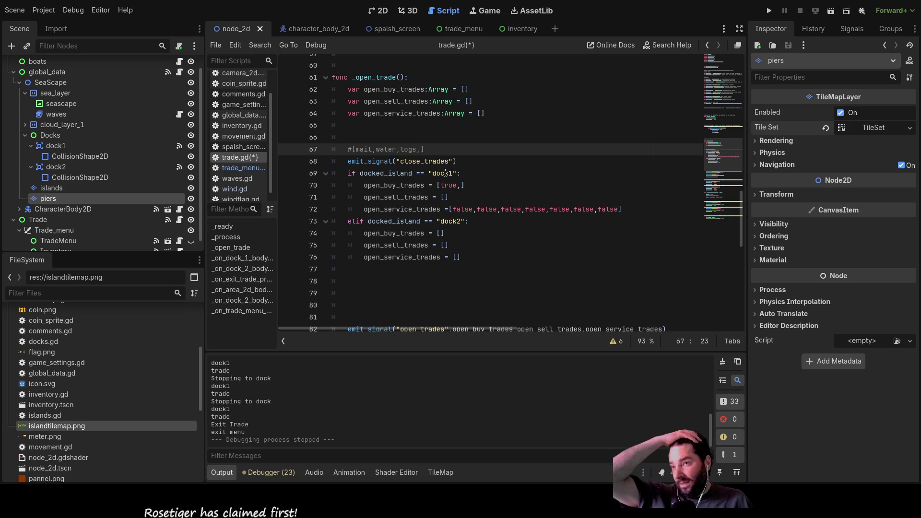
scroll(446, 174, "up", 4)
scroll(498, 83, "down", 3)
Step: Add a comma to the trade-item comment while comparing the trade_menu and inventory scenes
left_click(456, 27)
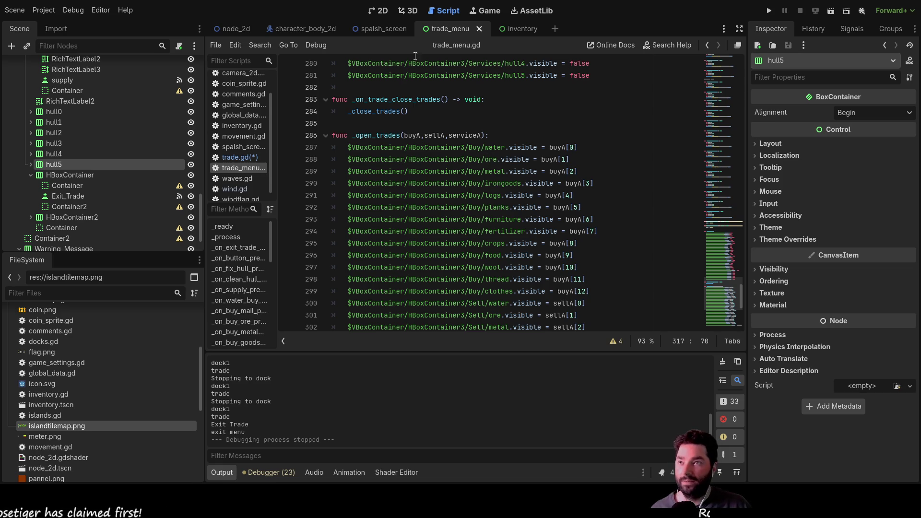
left_click(237, 158)
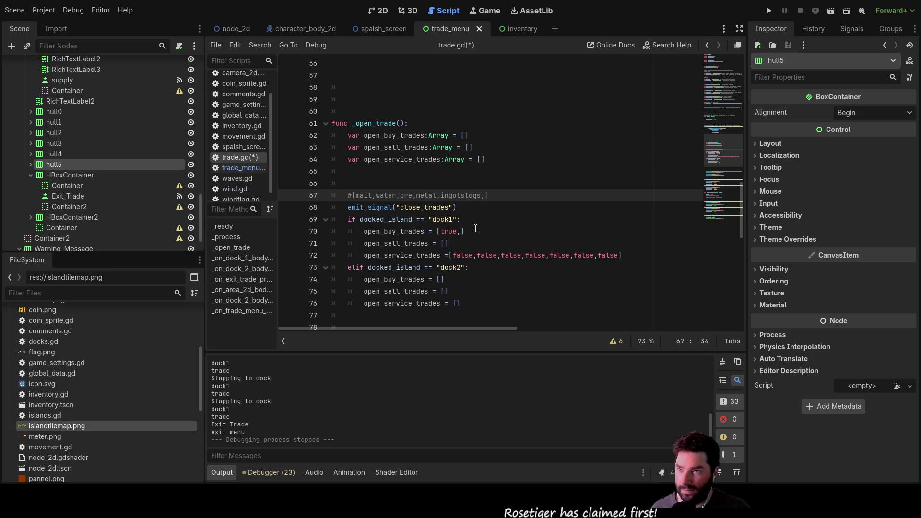
type(",")
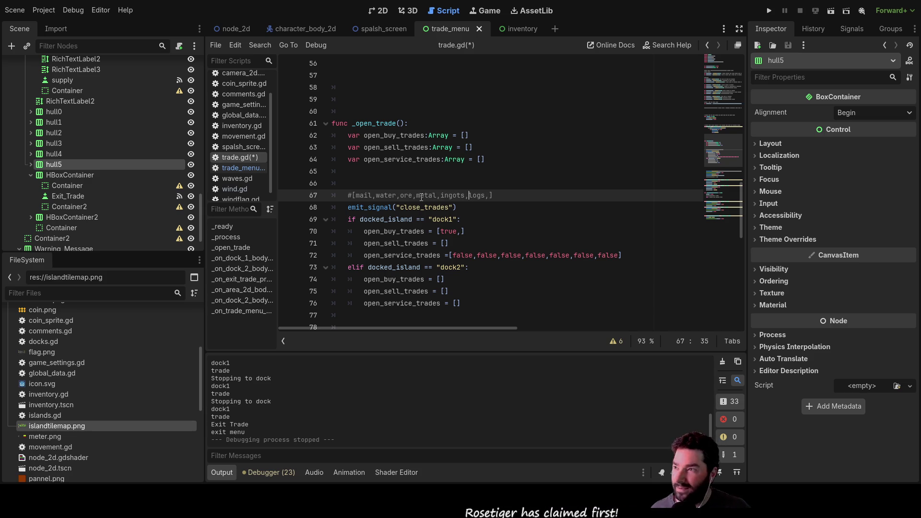
left_click(514, 28)
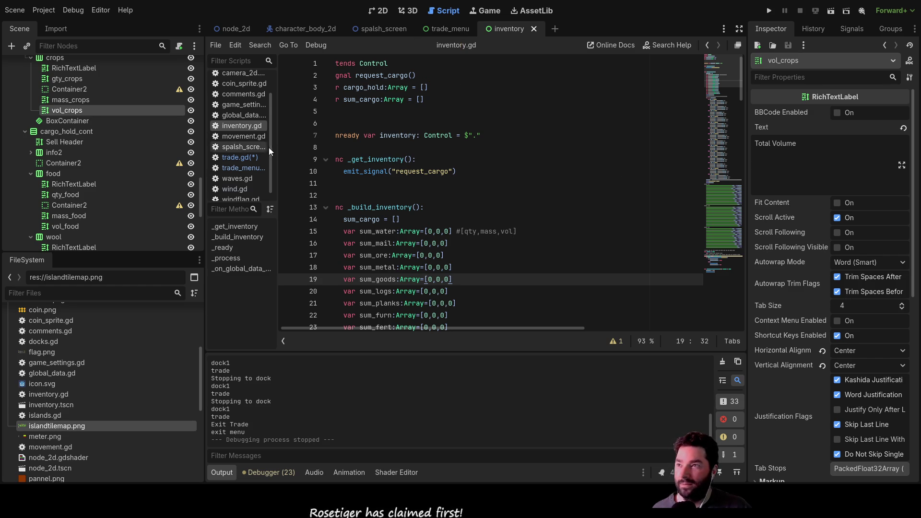
left_click(450, 26)
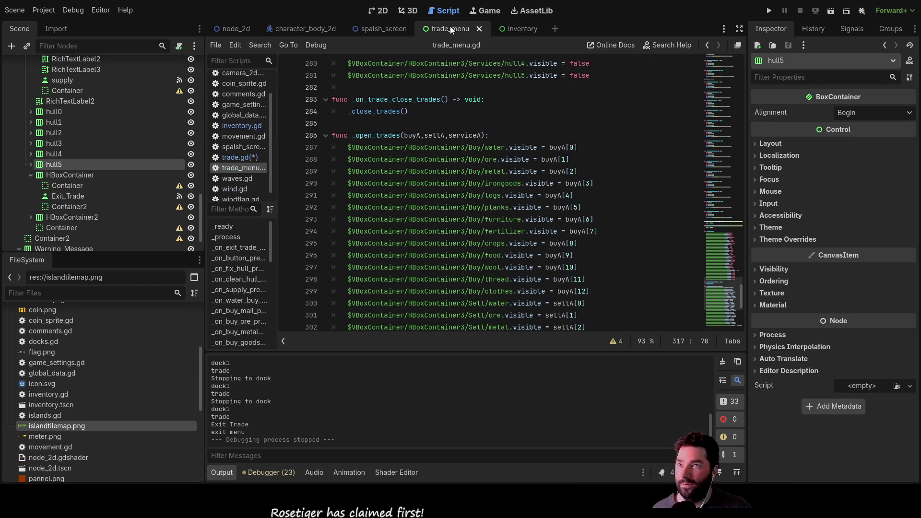
left_click(505, 29)
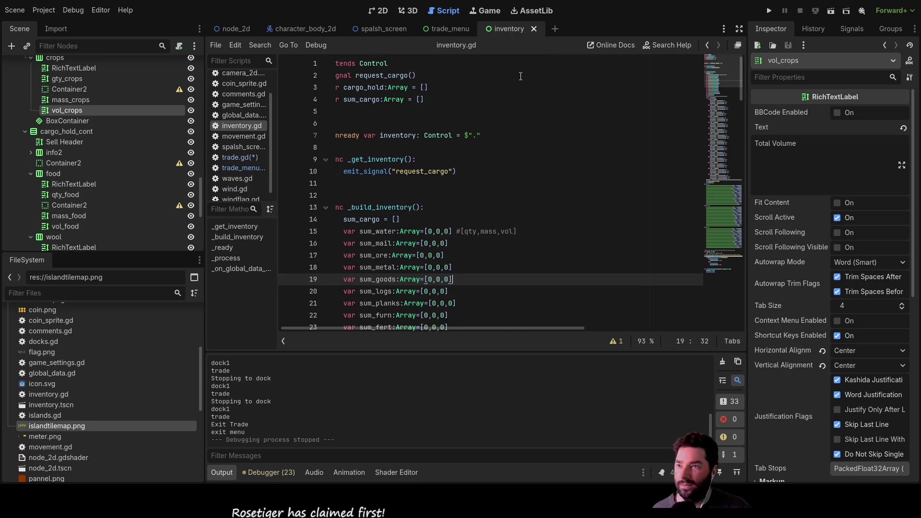
scroll(513, 256, "down", 4)
scroll(513, 256, "up", 4)
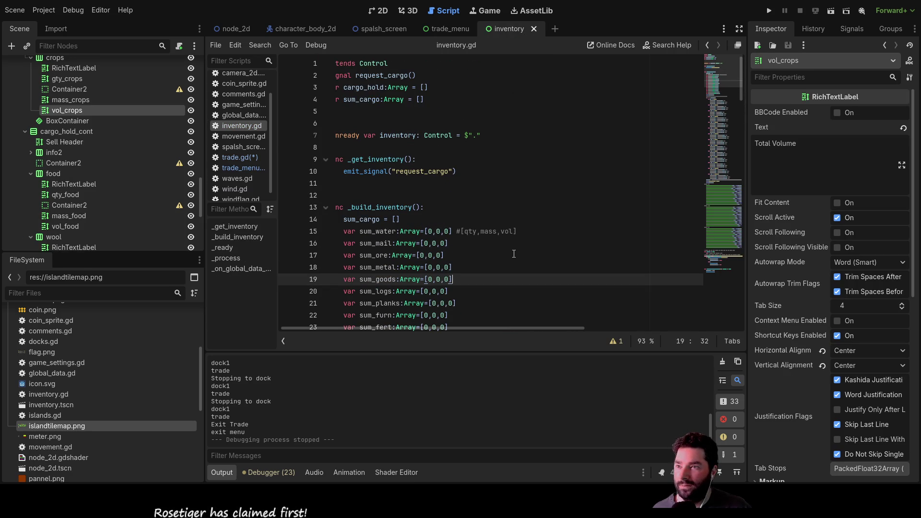
scroll(513, 253, "down", 7)
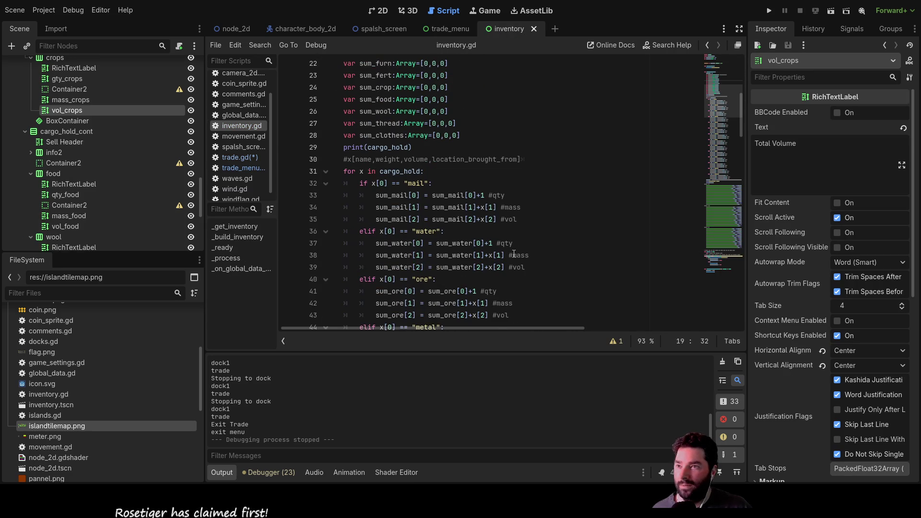
scroll(514, 254, "up", 3)
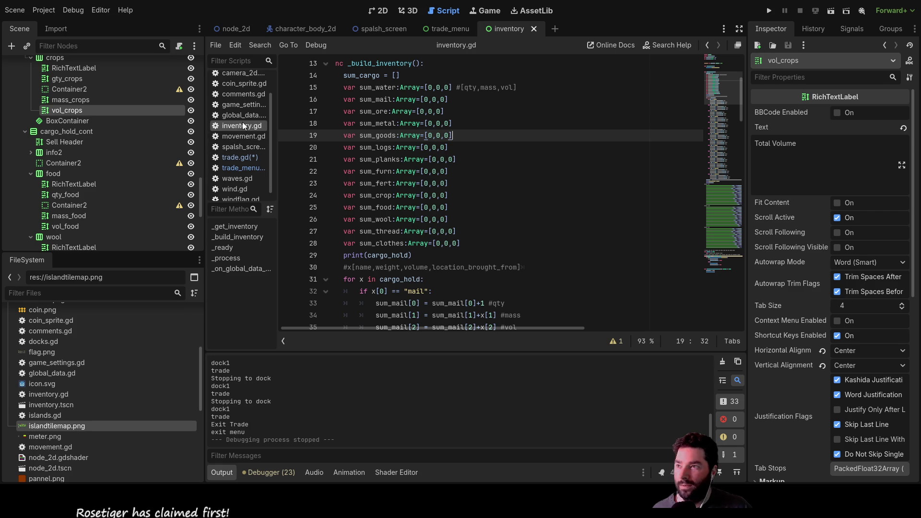
Step: Check the item order in trade_menu.gd and the inventory scene, then return to trade.gd
left_click(240, 158)
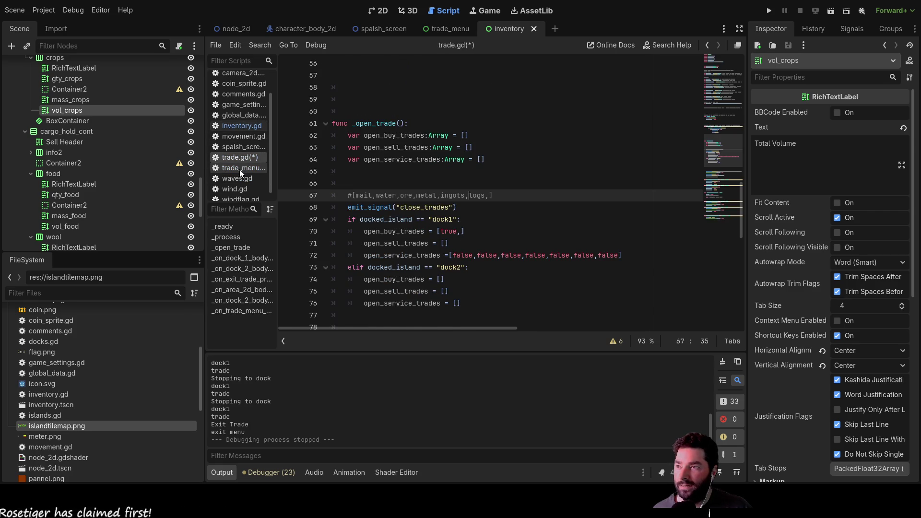
left_click(240, 168)
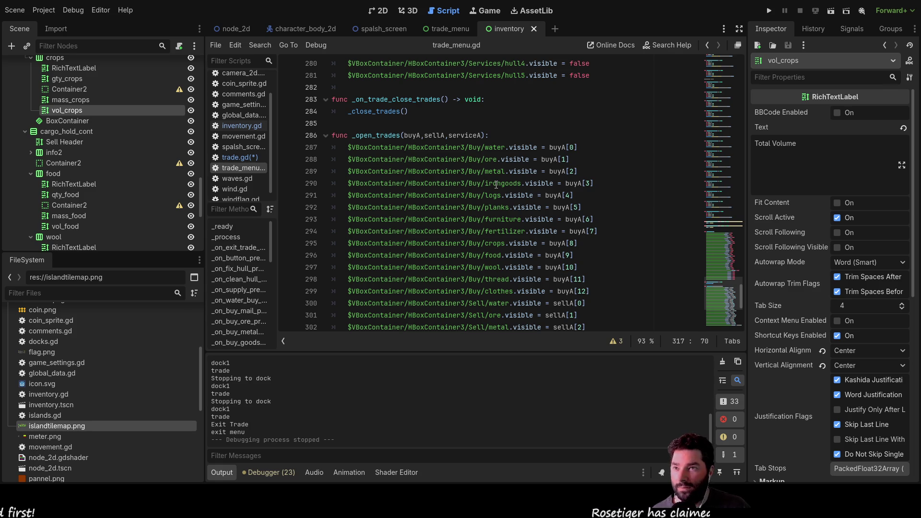
left_click(448, 26)
left_click(510, 27)
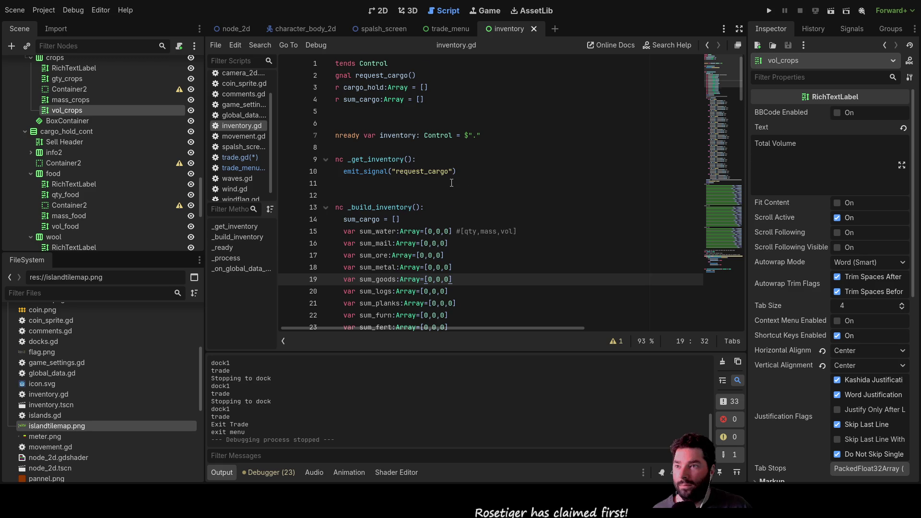
scroll(462, 192, "down", 12)
scroll(457, 219, "up", 6)
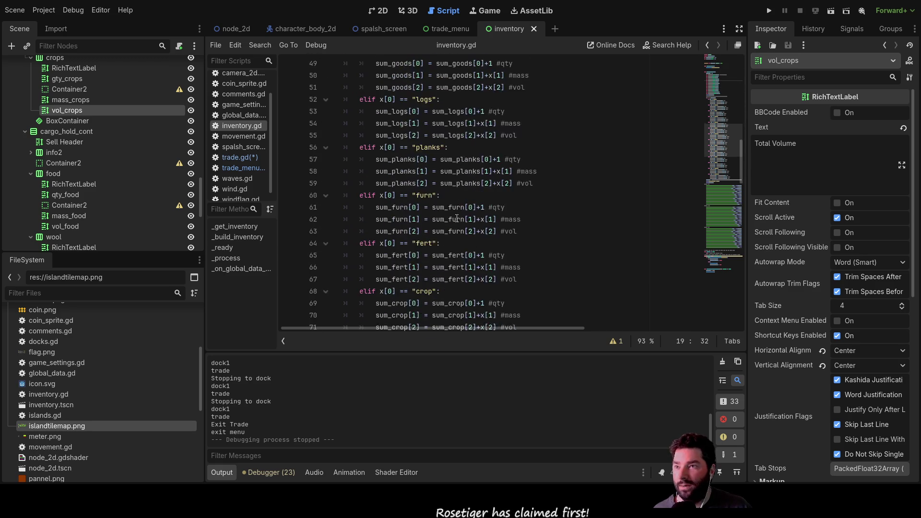
left_click(240, 157)
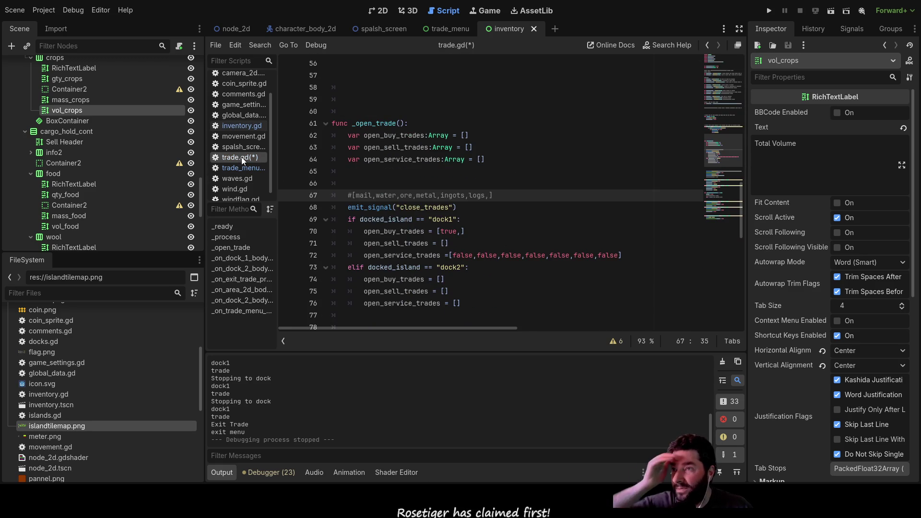
Step: Replace logs with goods in the comment, checking the item order in trade_menu.gd
double_click(475, 196)
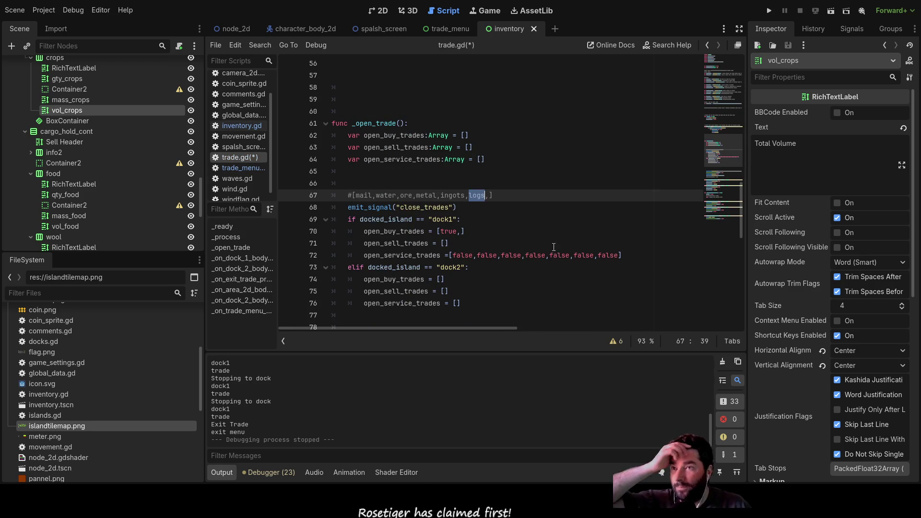
type("goods")
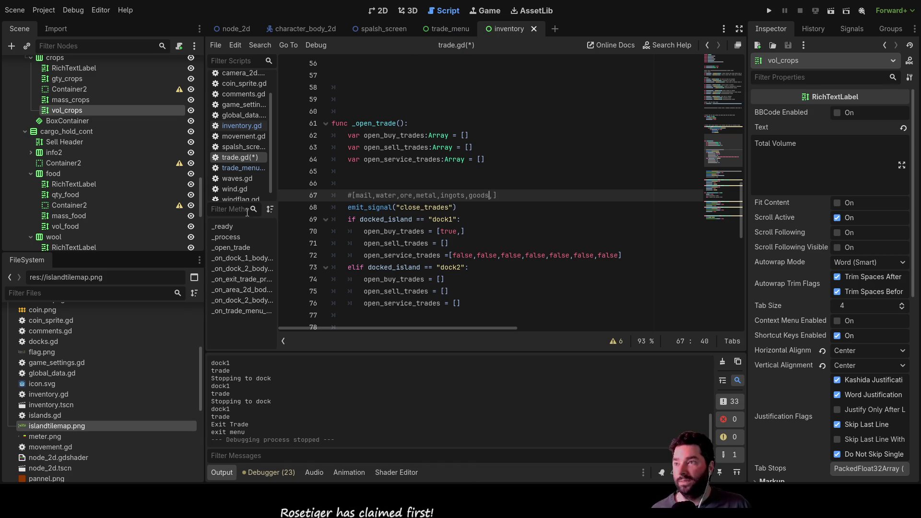
left_click(242, 168)
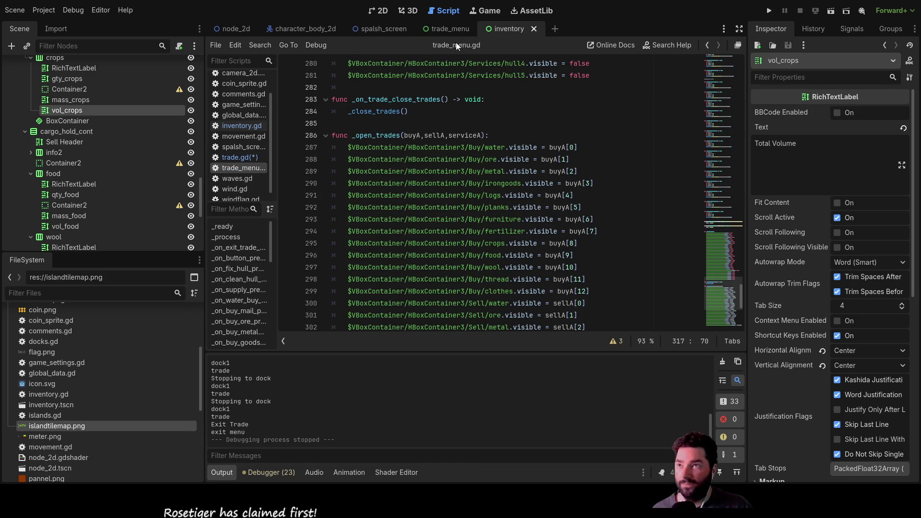
left_click(452, 28)
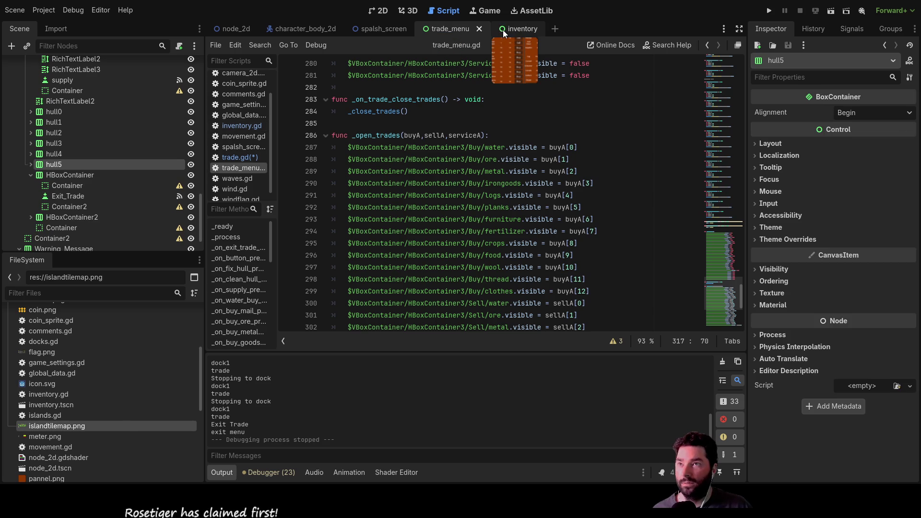
left_click(505, 30)
left_click(460, 31)
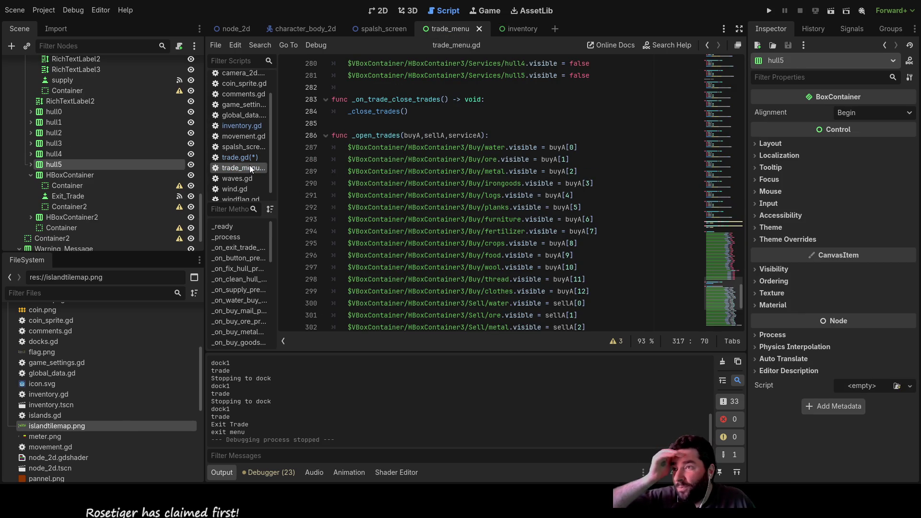
left_click(240, 158)
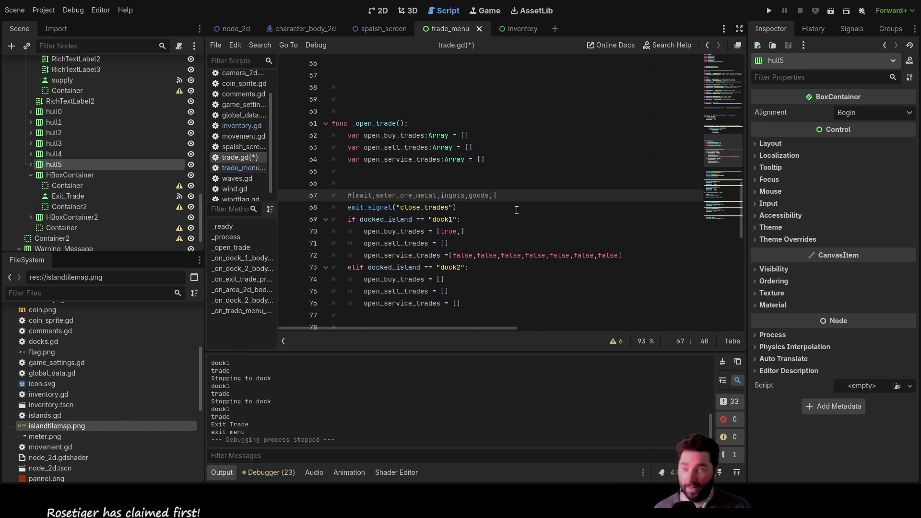
Step: Add logs after goods in the comment, verifying the order in trade_menu.gd
type("logs")
key("Left")
key("Left")
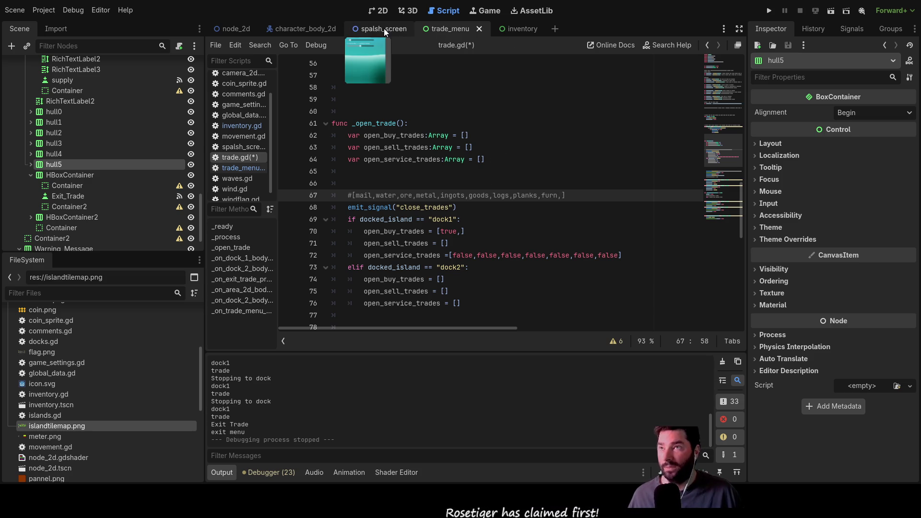
mouse_move(529, 31)
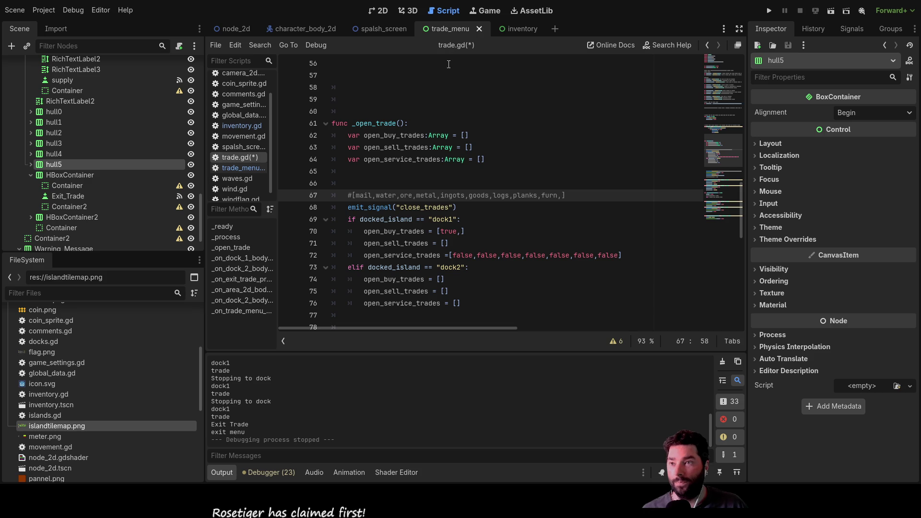
mouse_move(387, 31)
left_click(238, 167)
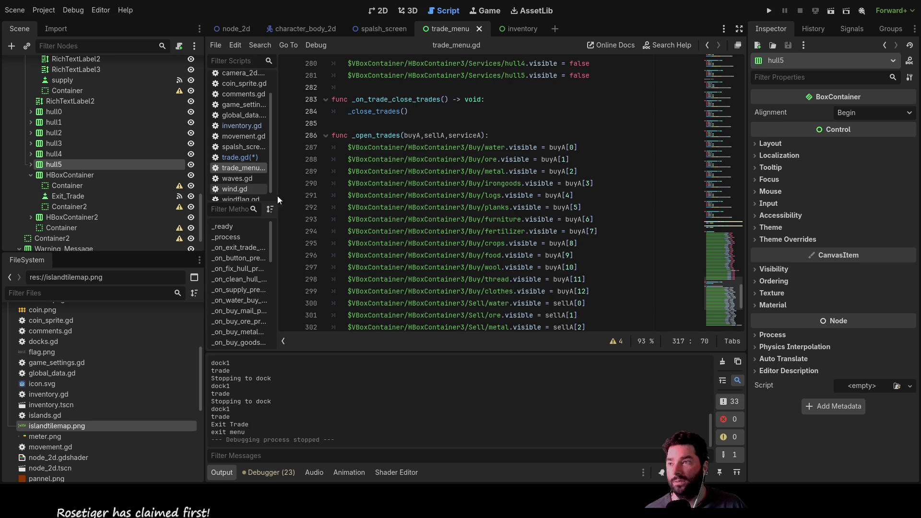
left_click(257, 158)
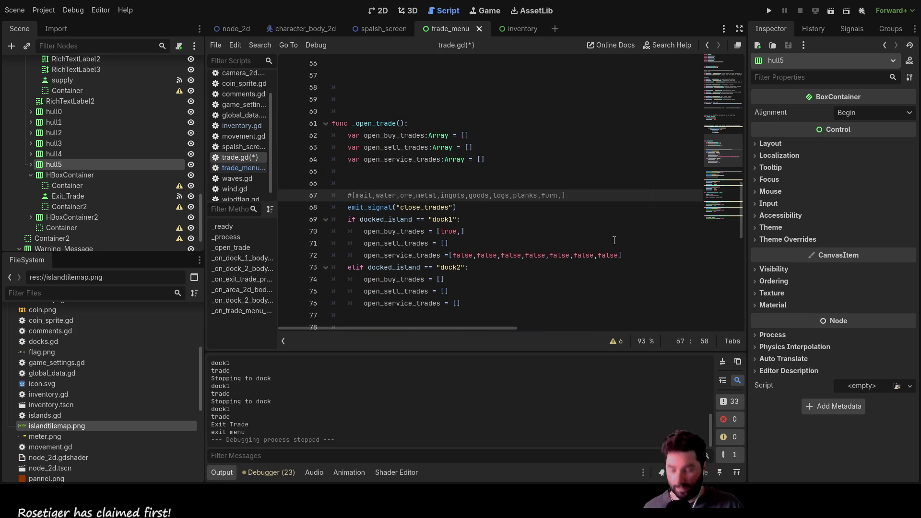
Step: Add fert, then wool, thread and clothes to finish the comment's item list
type("fert,crops,food,")
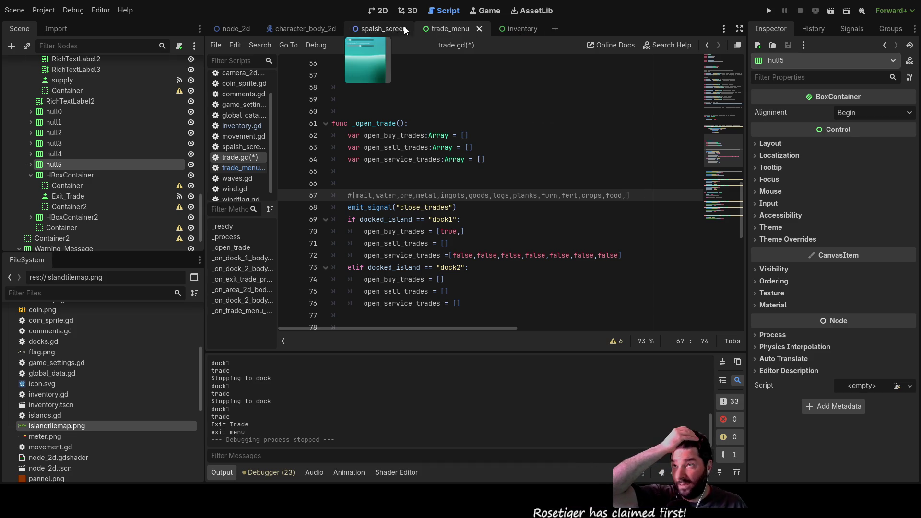
left_click(232, 169)
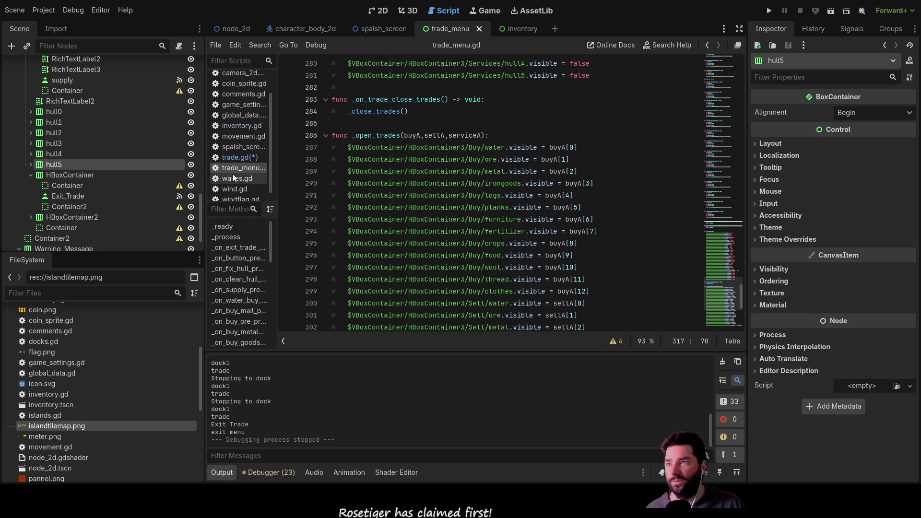
left_click(238, 157)
type("woo")
type("l,thread,")
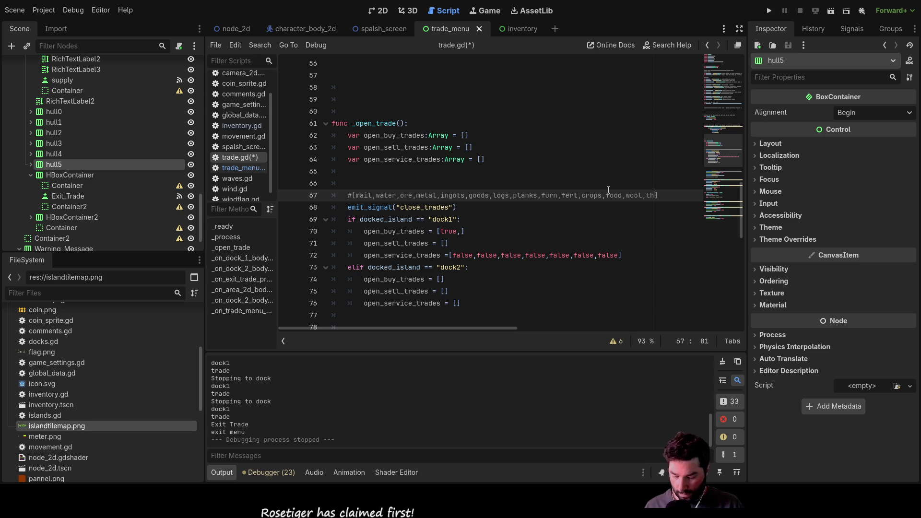
type("clothes")
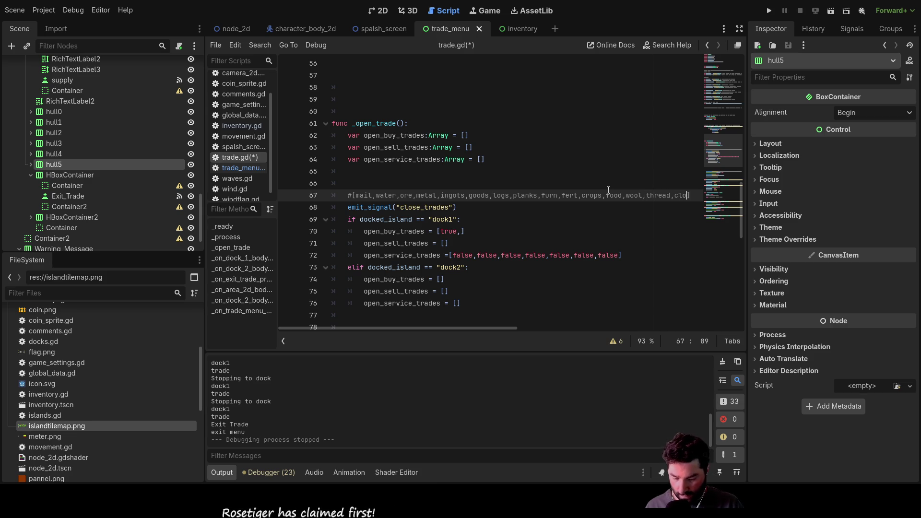
key("Left")
key("Left")
key("Left")
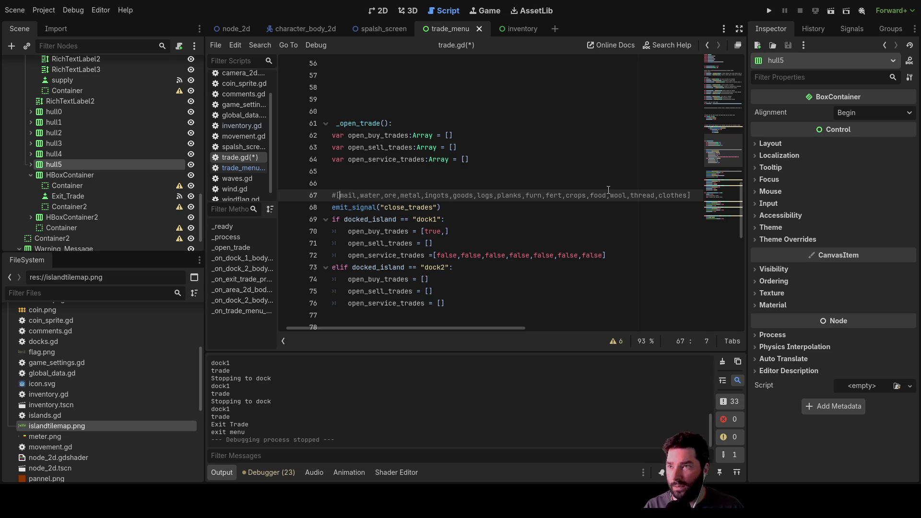
Step: Delete mail and ingots from the line 67 comment, then go to dock1's buy-trades line
key("Delete")
key("Delete")
key("Delete")
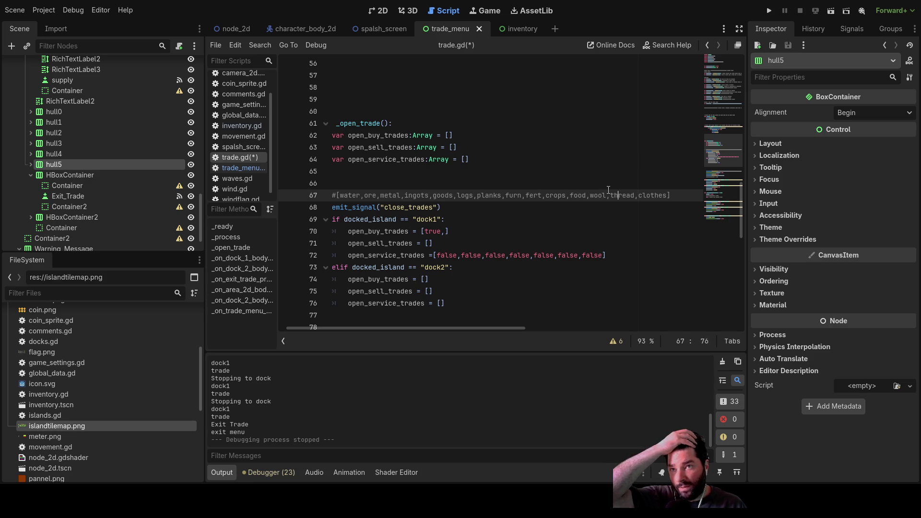
key("Down")
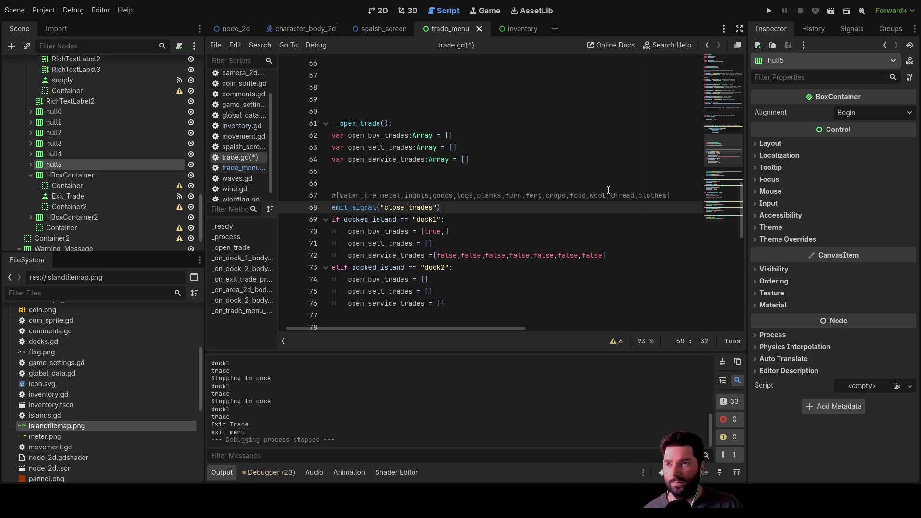
key("Up")
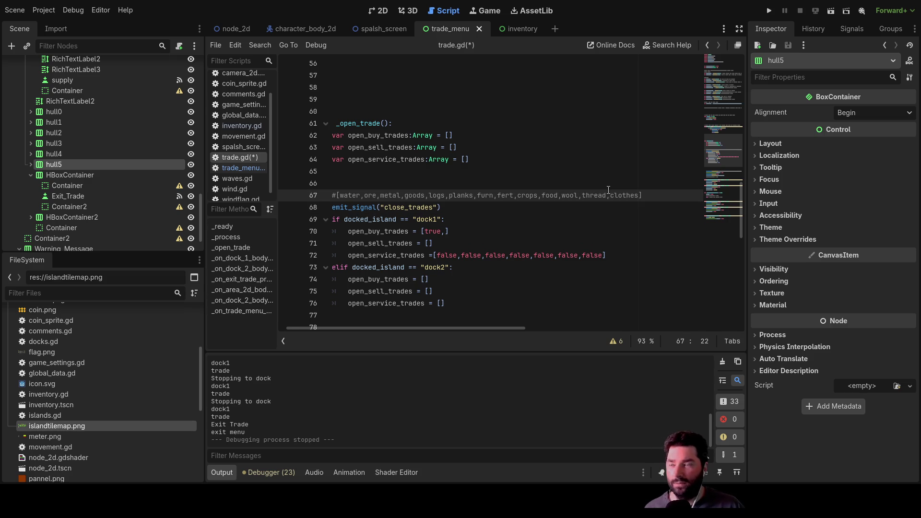
key("Down")
key("Down")
key("Down")
key("Up")
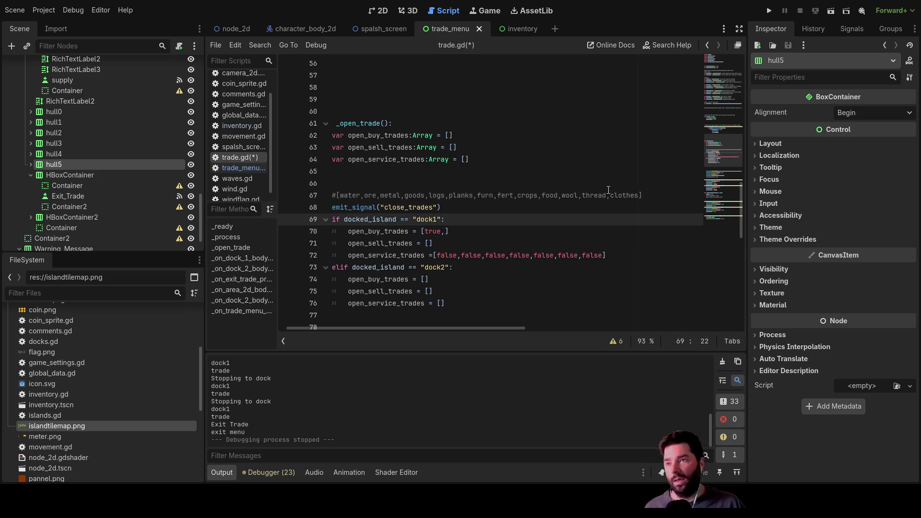
key("Down")
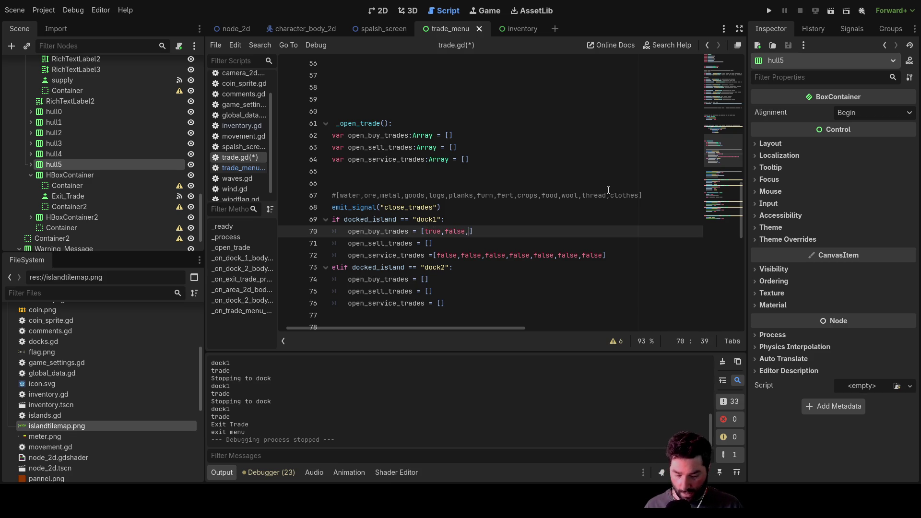
Step: Add a false entry to dock1's open_buy_trades using autocomplete
type("fas")
key("Down")
key("Return")
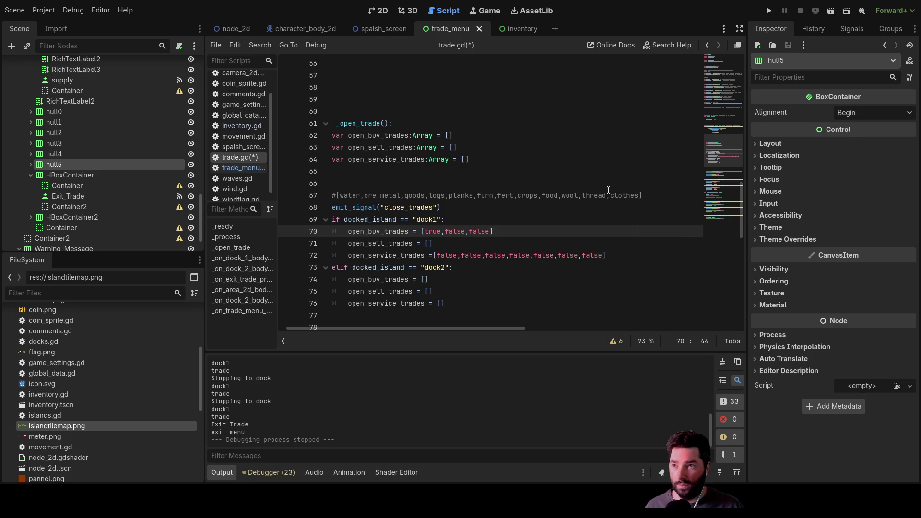
key("shift+Left")
key("shift+Left")
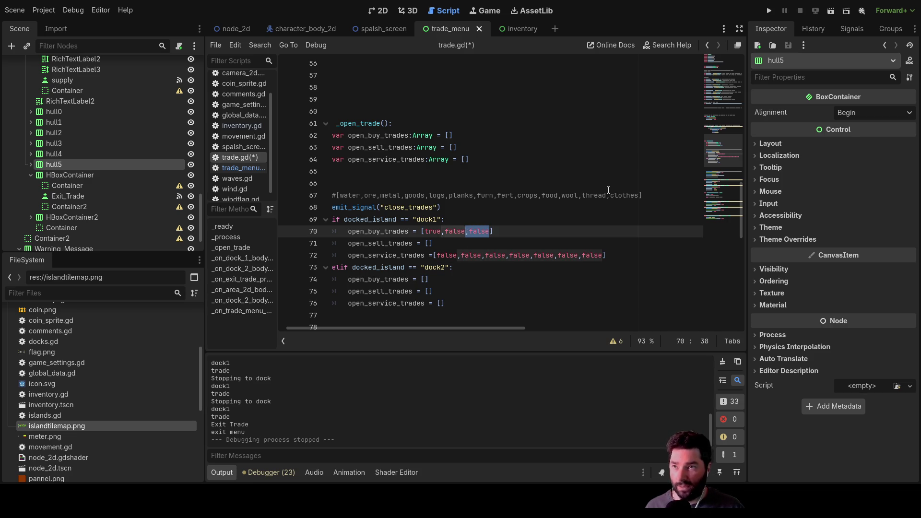
key("Right")
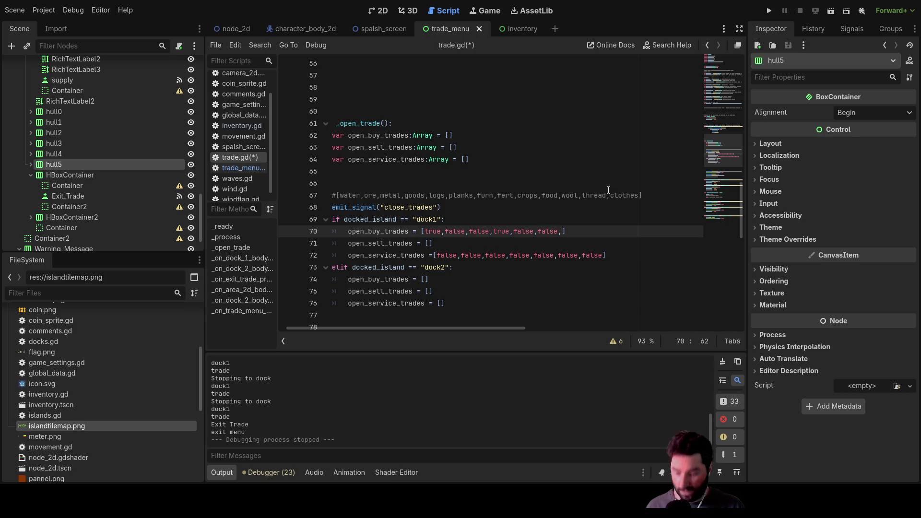
Step: Append true, false, true to dock1's buy trades, fixing the stray-comma error
type("true")
key("Return")
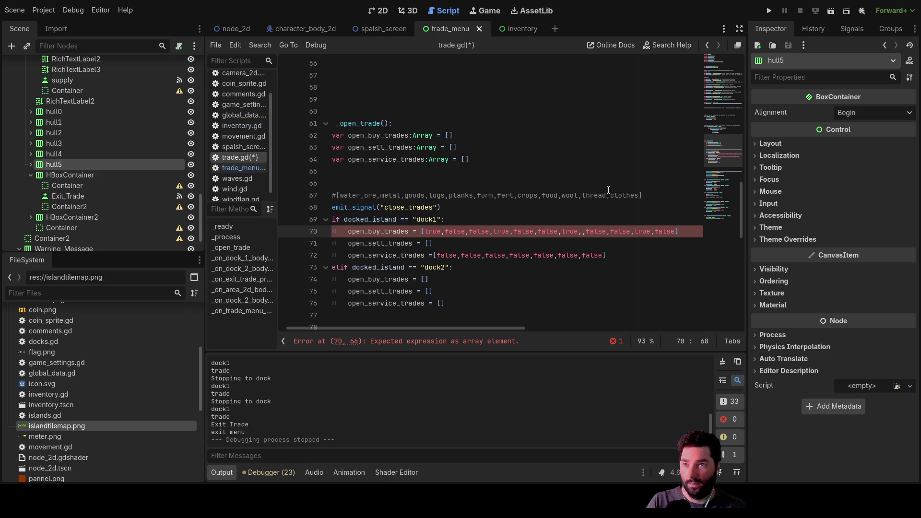
key("Right")
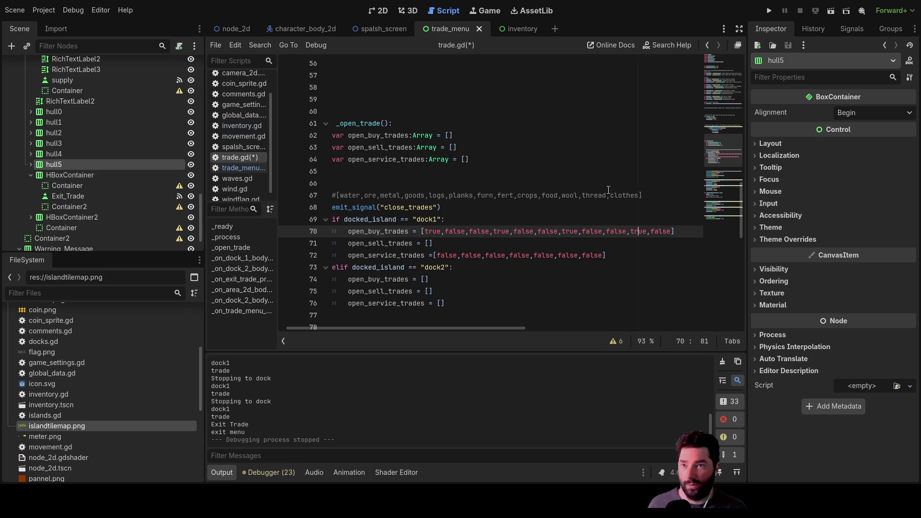
type(",false")
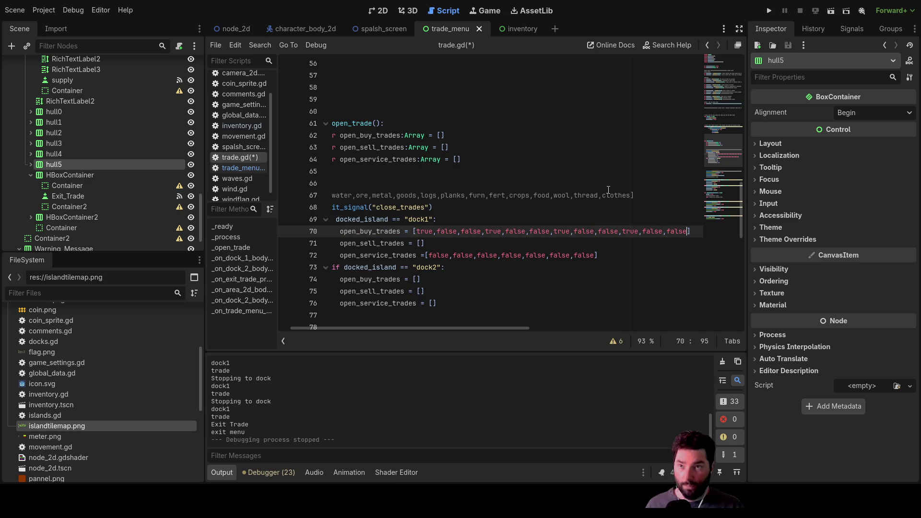
type(",true")
key("Down")
key("Down")
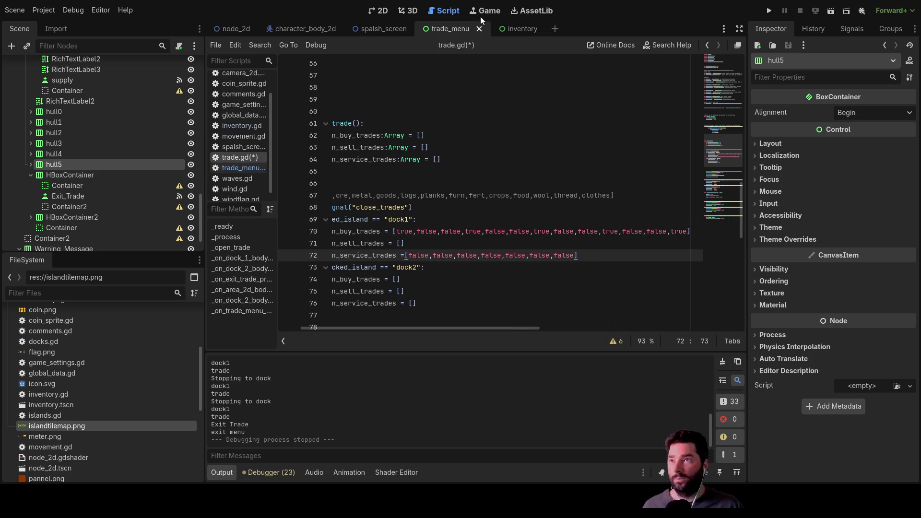
left_click(390, 10)
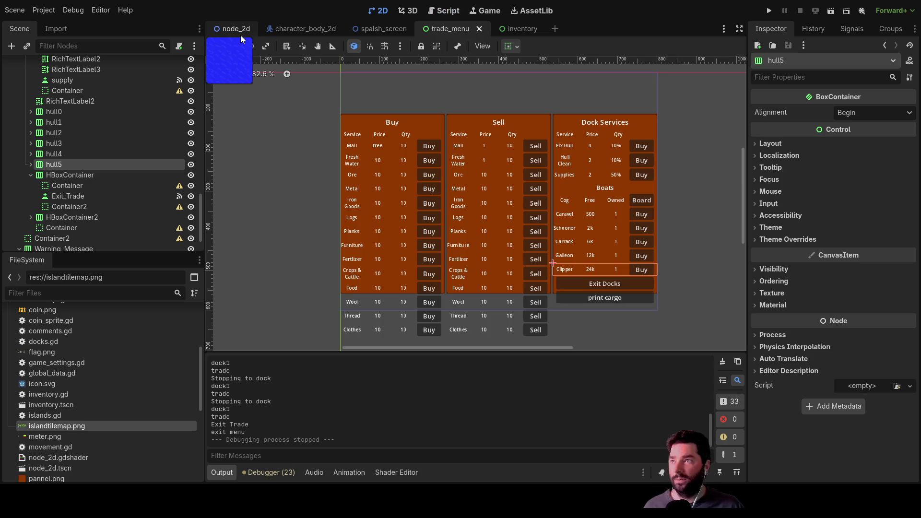
Step: Open the node_2d world map and bring the right-hand island into view
left_click(240, 32)
left_click_drag(496, 186, 482, 187)
scroll(482, 187, "right", 5)
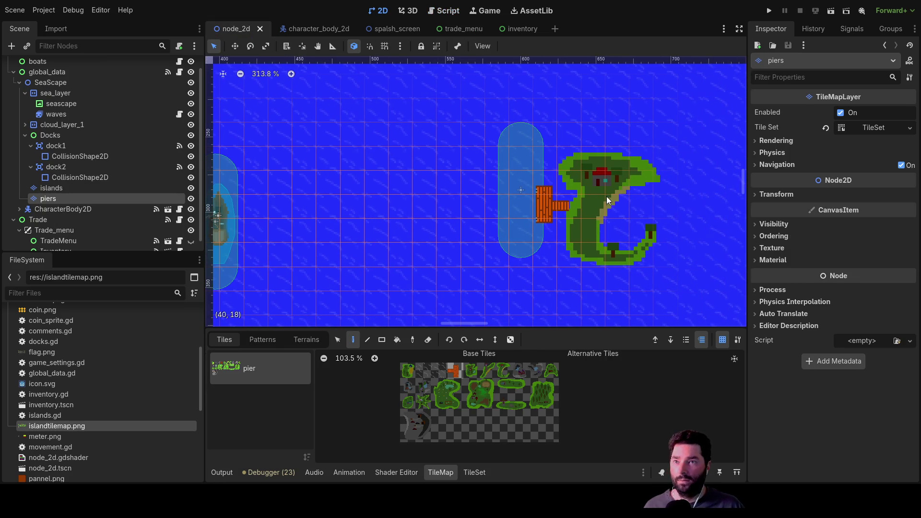
scroll(608, 191, "down", 3)
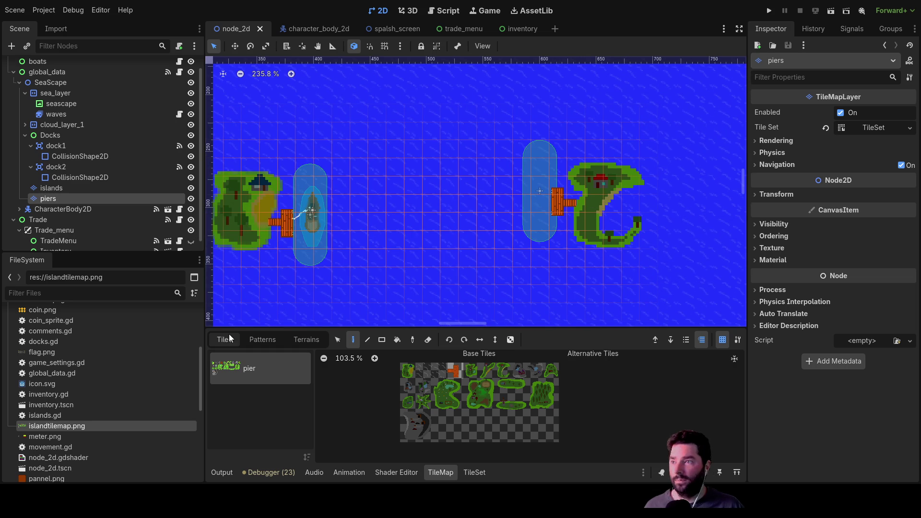
left_click(340, 339)
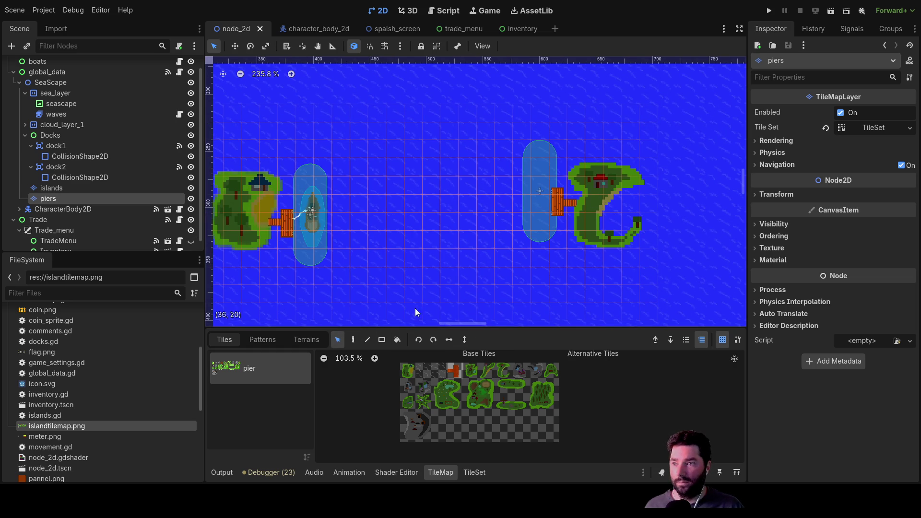
left_click(354, 340)
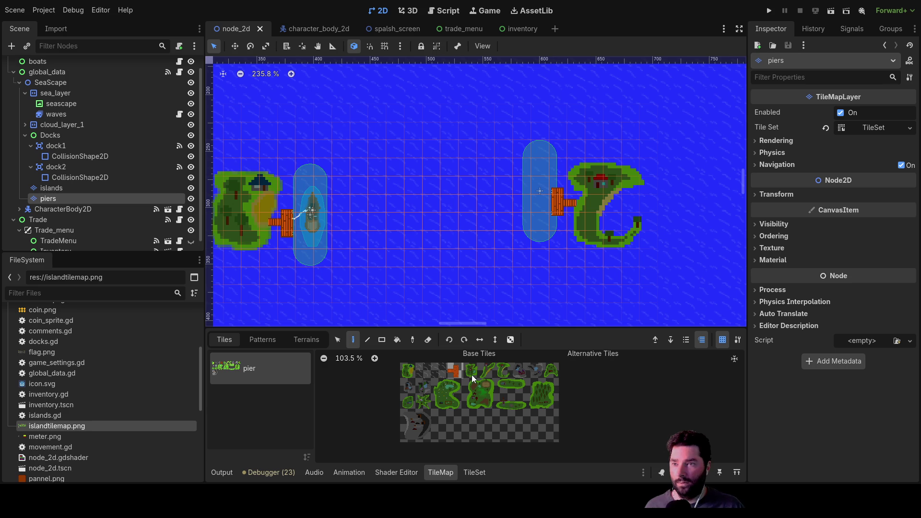
Step: Erase the C-shaped island on the islands layer and paint a rocky island beside dock2
left_click(67, 187)
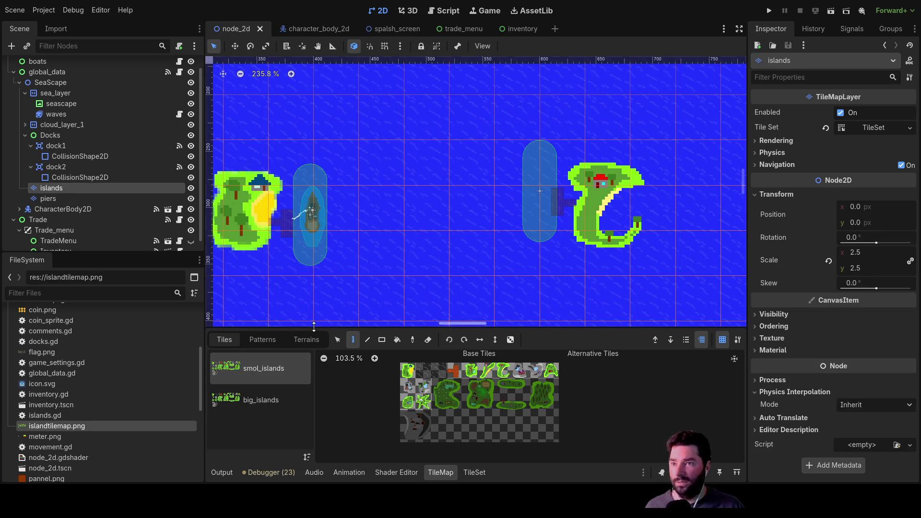
right_click(599, 200)
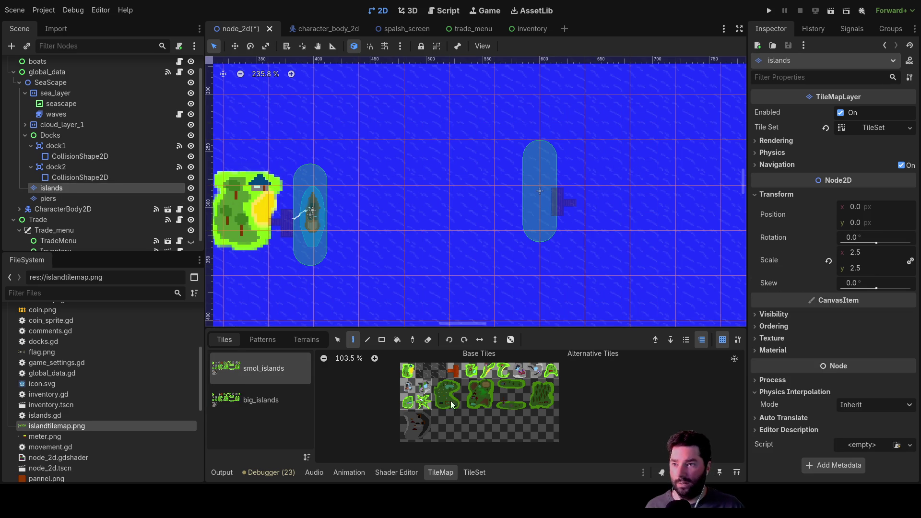
left_click(408, 389)
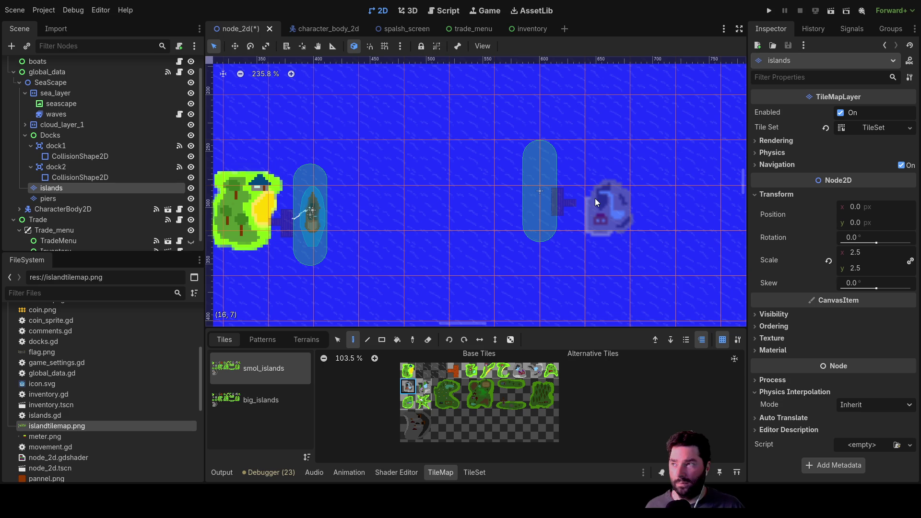
left_click(595, 198)
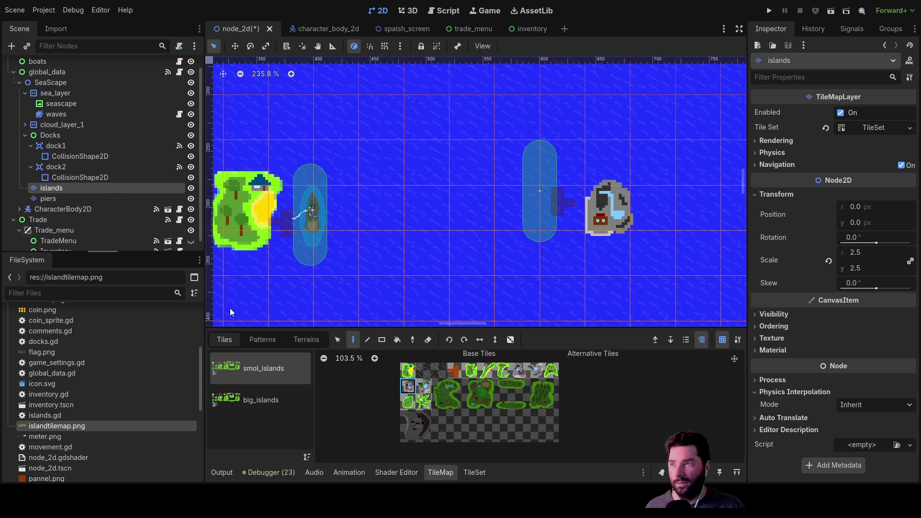
Step: Move the rocky island toward the dock with the TileMap Select tool
left_click(337, 340)
left_click(606, 215)
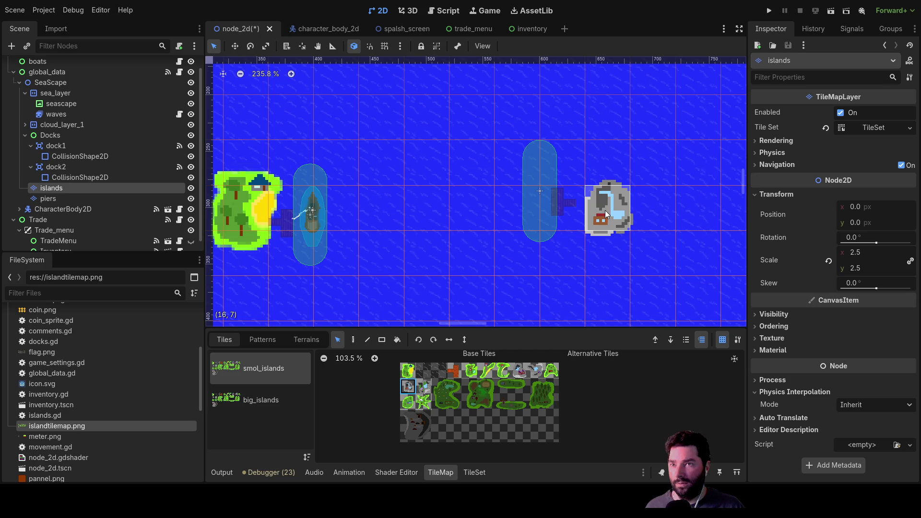
mouse_move(605, 211)
left_mouse_down()
mouse_move(600, 198)
mouse_move(565, 196)
mouse_move(604, 198)
mouse_move(597, 186)
mouse_move(609, 205)
left_mouse_up()
mouse_move(582, 156)
left_mouse_down()
mouse_move(561, 224)
mouse_move(624, 175)
mouse_move(551, 278)
mouse_move(541, 217)
mouse_move(575, 191)
mouse_move(573, 160)
mouse_move(628, 208)
mouse_move(603, 207)
mouse_move(596, 172)
mouse_move(576, 173)
mouse_move(591, 174)
mouse_move(593, 200)
left_mouse_up()
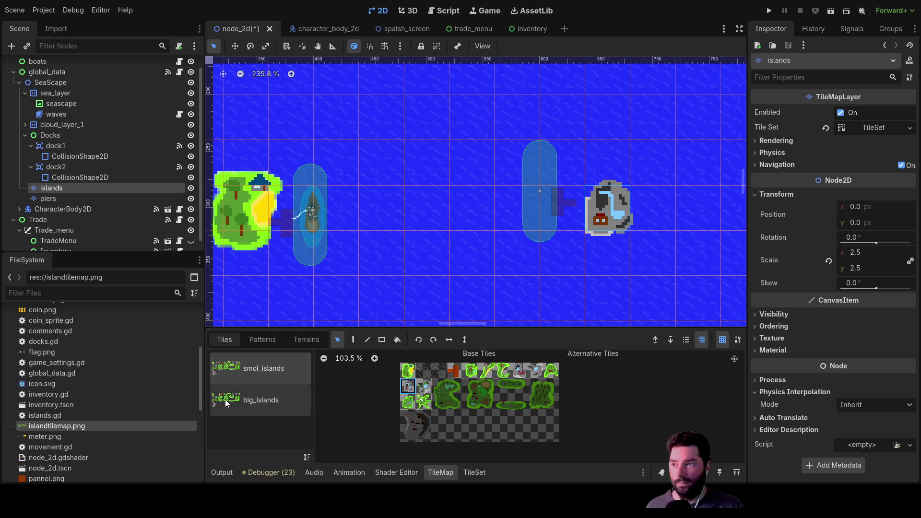
left_click(57, 198)
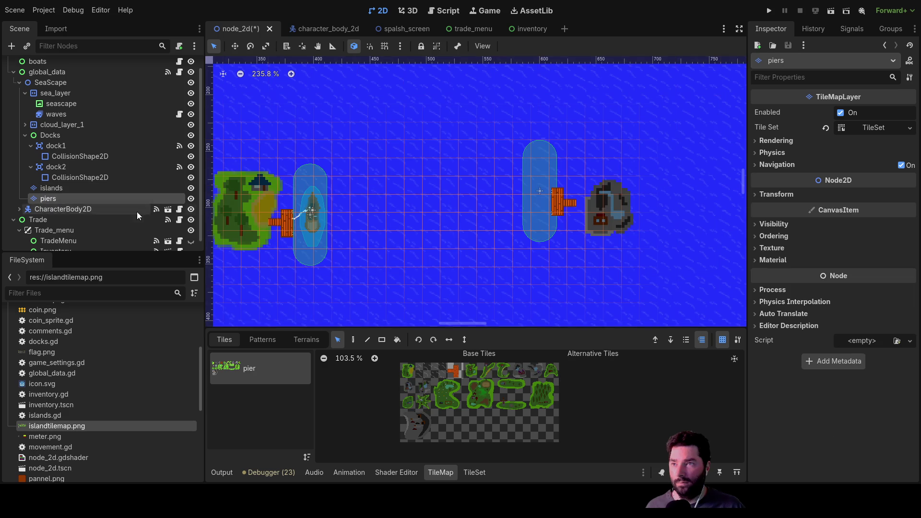
Step: Drop the right pier against the new island and reposition the dock2 and dock1 collision areas
left_click(559, 208)
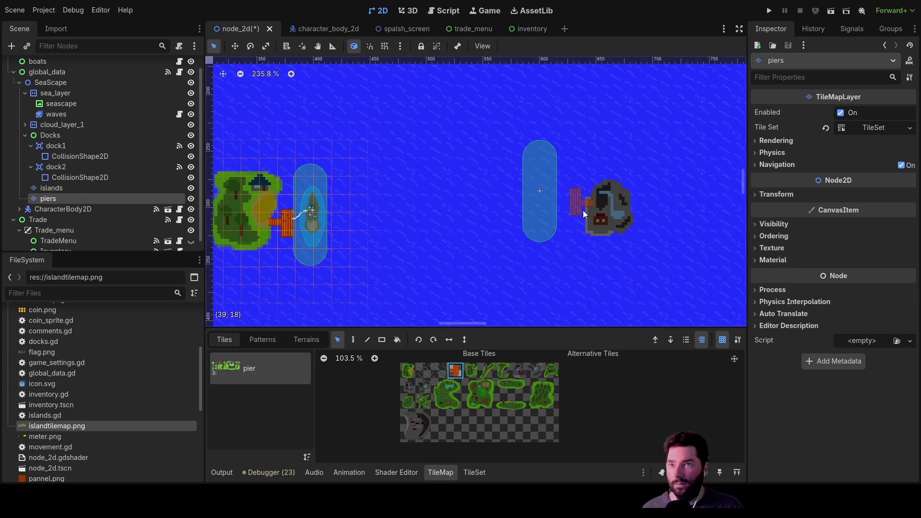
key("Escape")
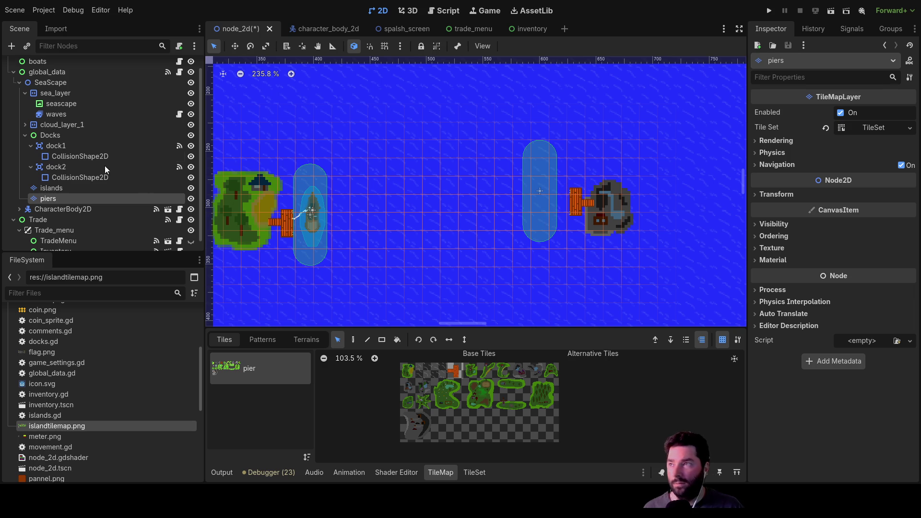
left_click(88, 177)
left_click_drag(543, 221, 556, 221)
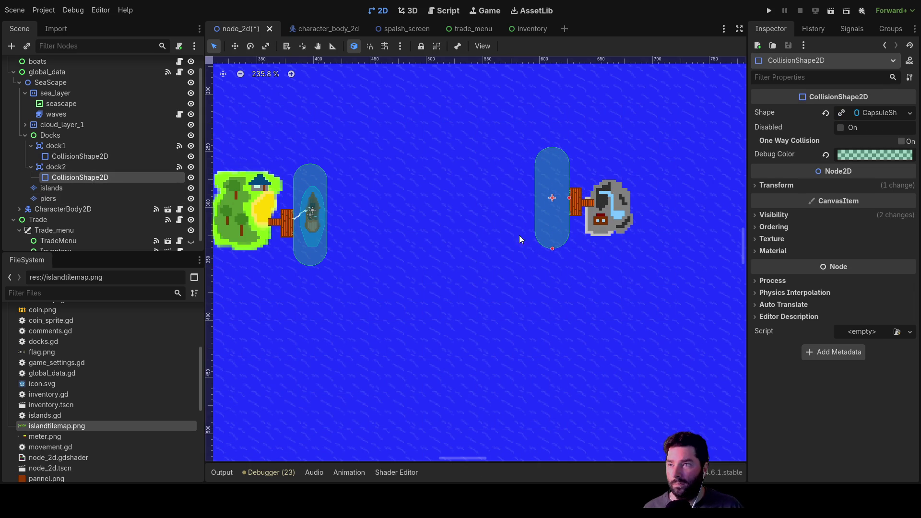
left_click(306, 257)
left_click_drag(304, 258, 306, 264)
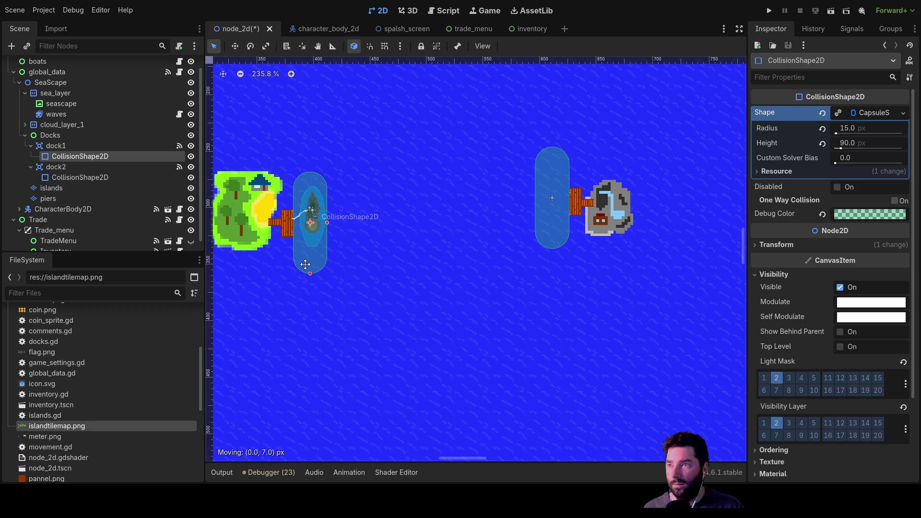
left_click(408, 249)
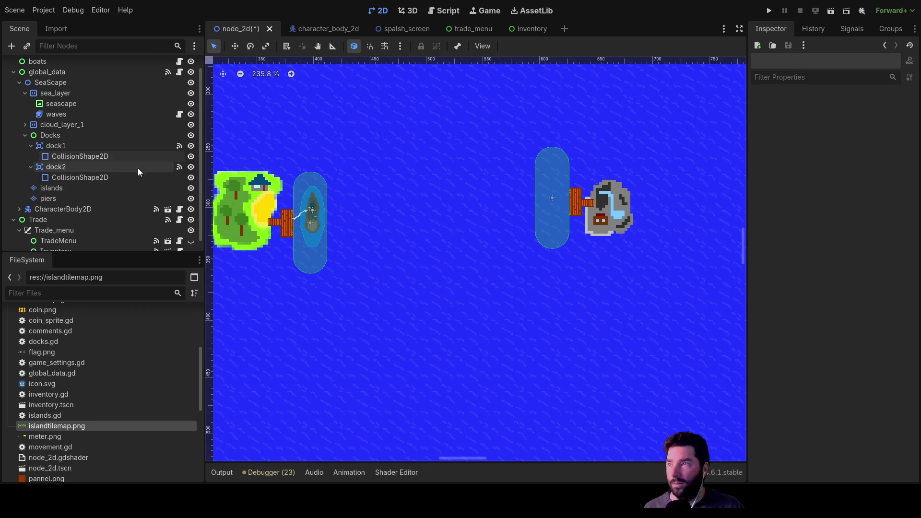
Step: Select and deselect the pier tiles beside the right island on the piers layer
left_click(59, 200)
left_click(577, 207)
left_click(576, 220)
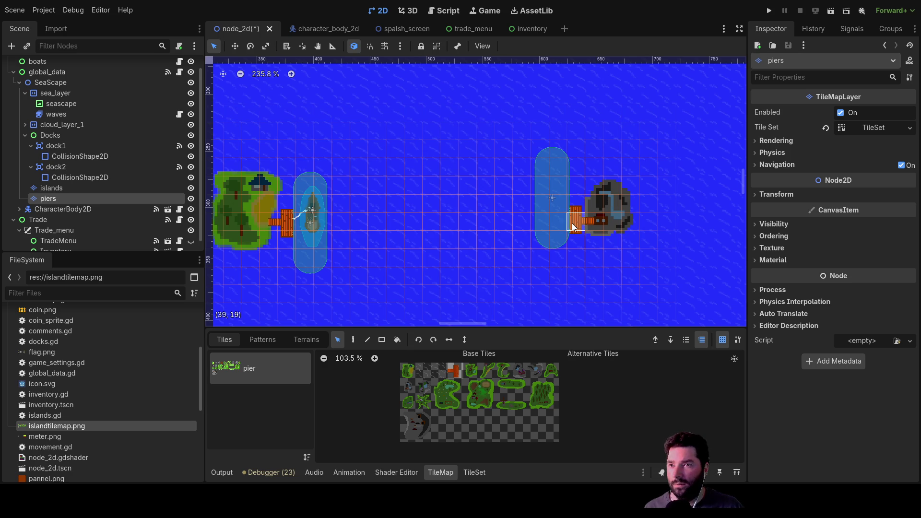
left_click(576, 224)
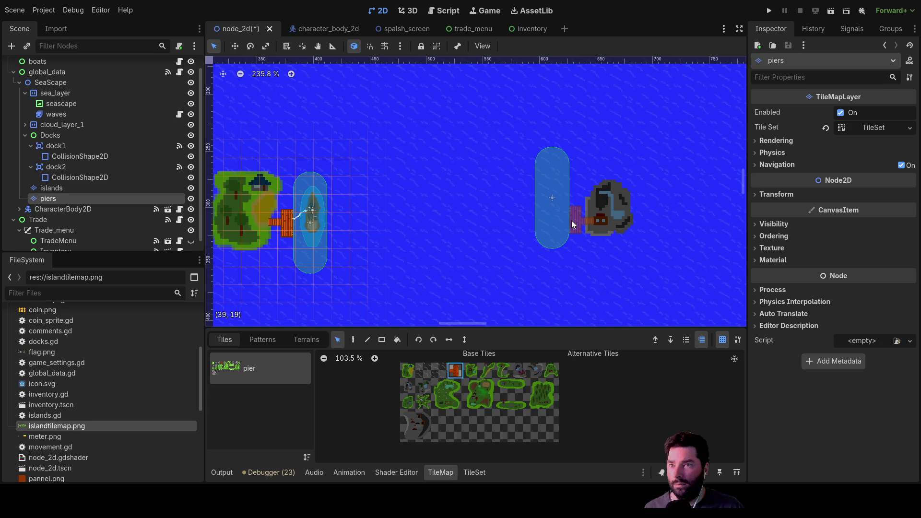
left_click(576, 248)
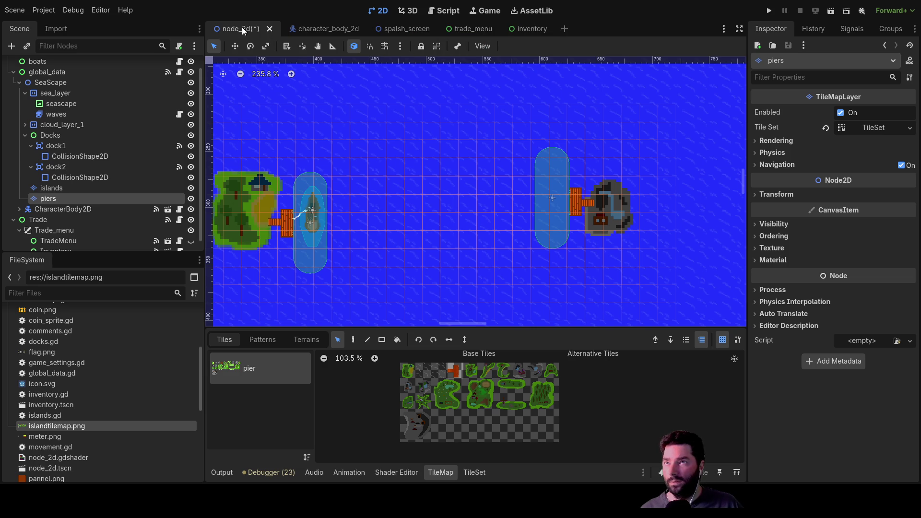
left_click(457, 11)
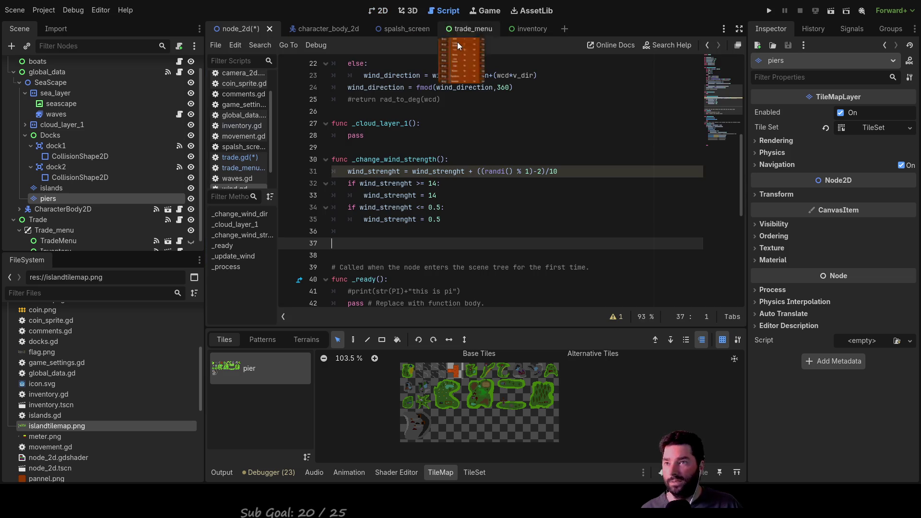
Step: Copy dock1's buy-trades values into the empty open_sell_trades brackets
left_click(242, 158)
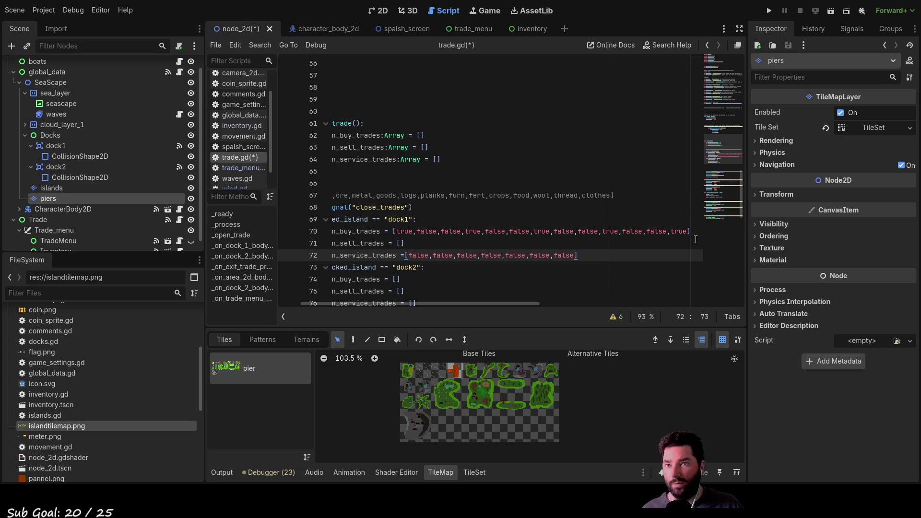
double_click(679, 231)
left_click_drag(687, 231, 397, 235)
key("ctrl+c")
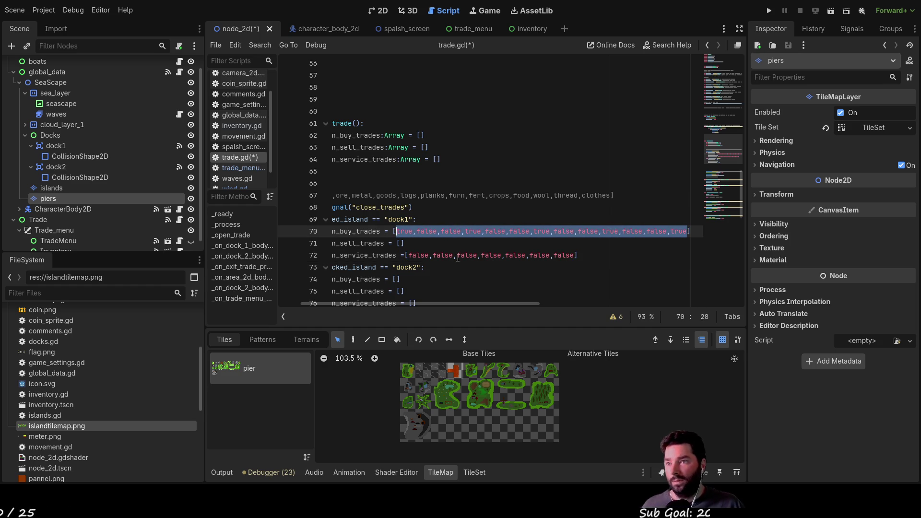
left_click(400, 243)
key("ctrl+v")
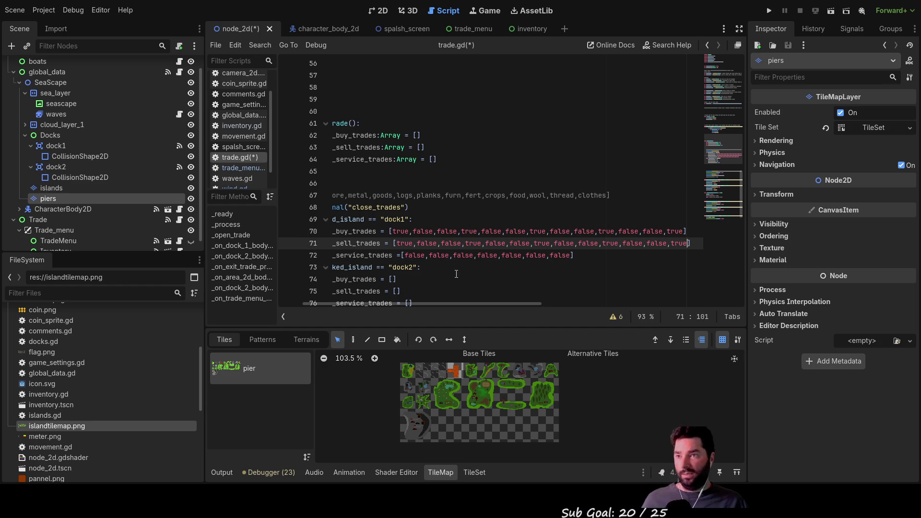
Step: Change the first two true entries in dock1's sell list to false
double_click(401, 243)
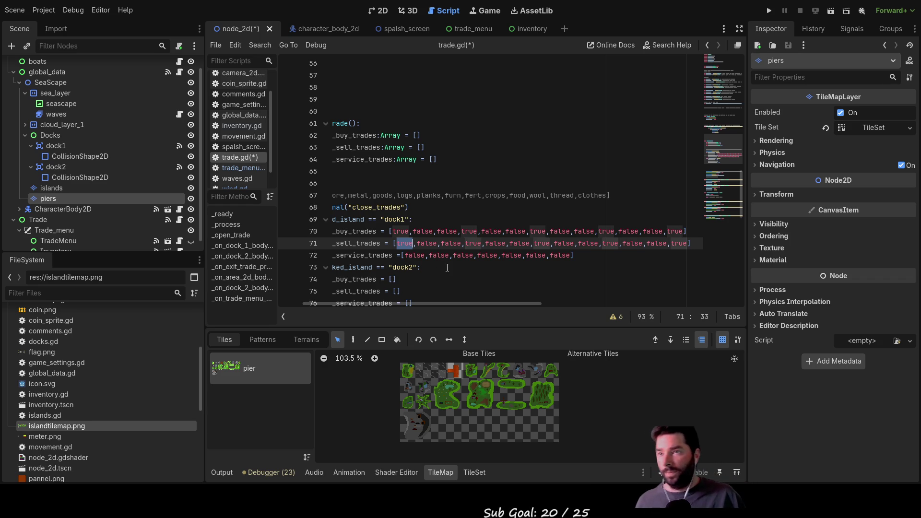
key("Left")
key("ctrl+shift+Right")
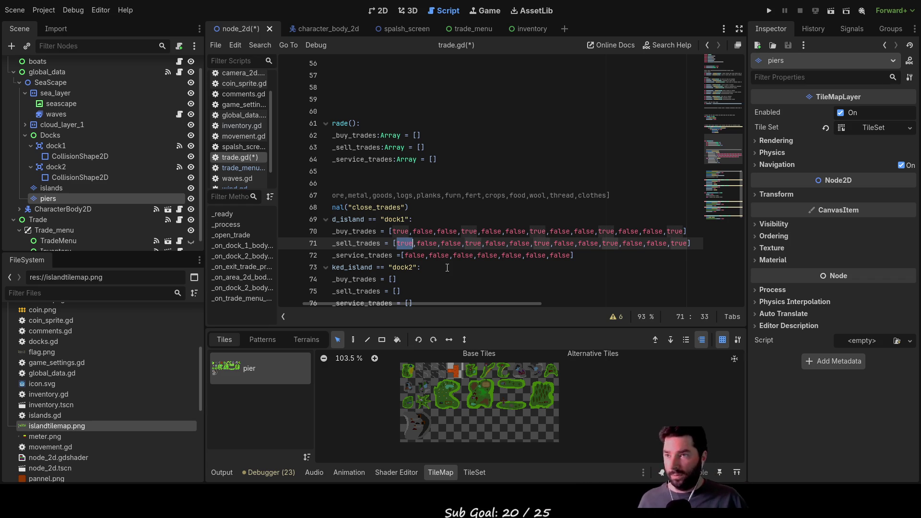
type("false")
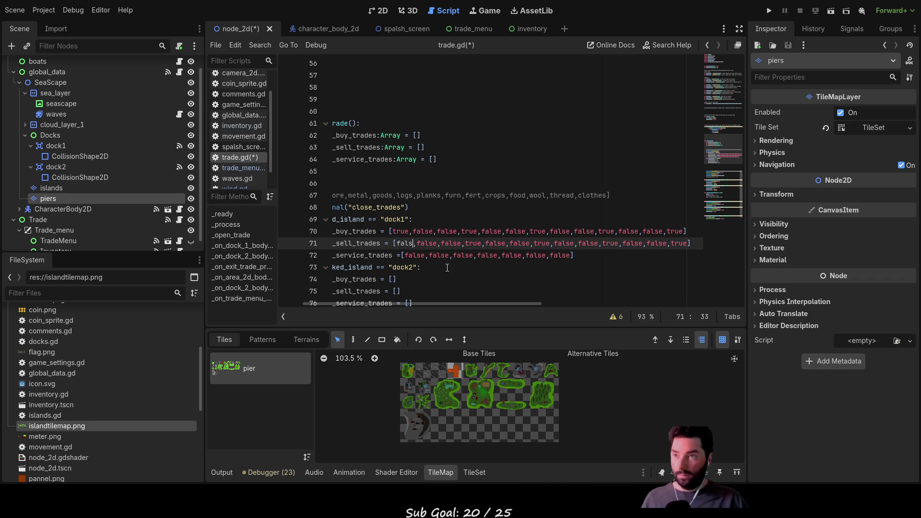
key("Right")
key("Right")
key("Right")
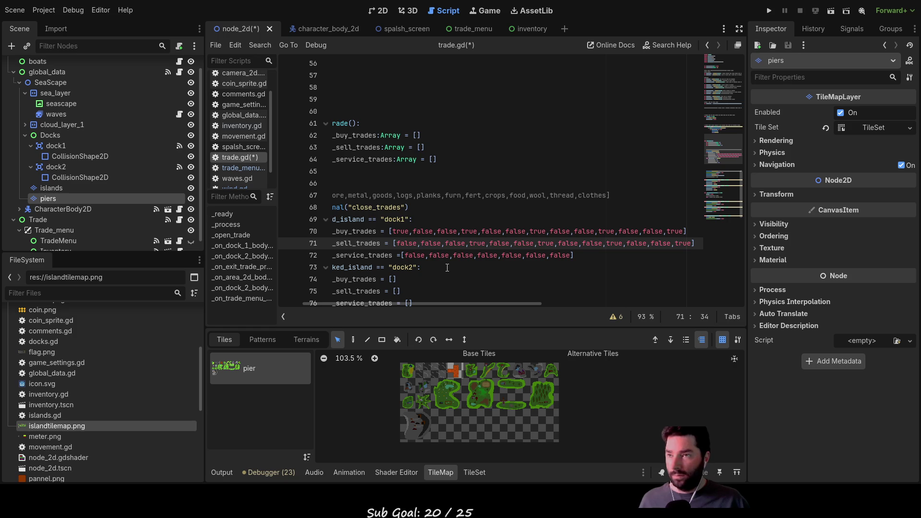
key("ctrl+Right")
key("ctrl+Right")
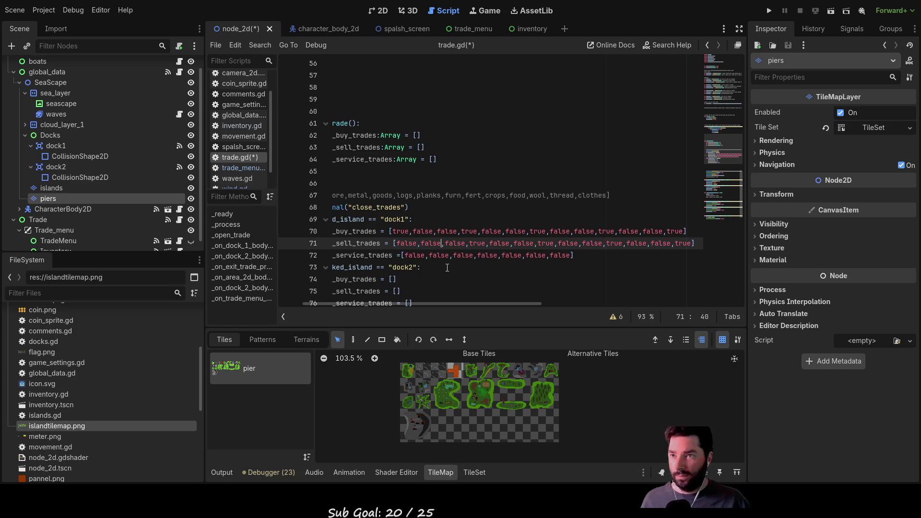
key("Right")
key("shift+Right")
key("shift+Right")
key("shift+Right")
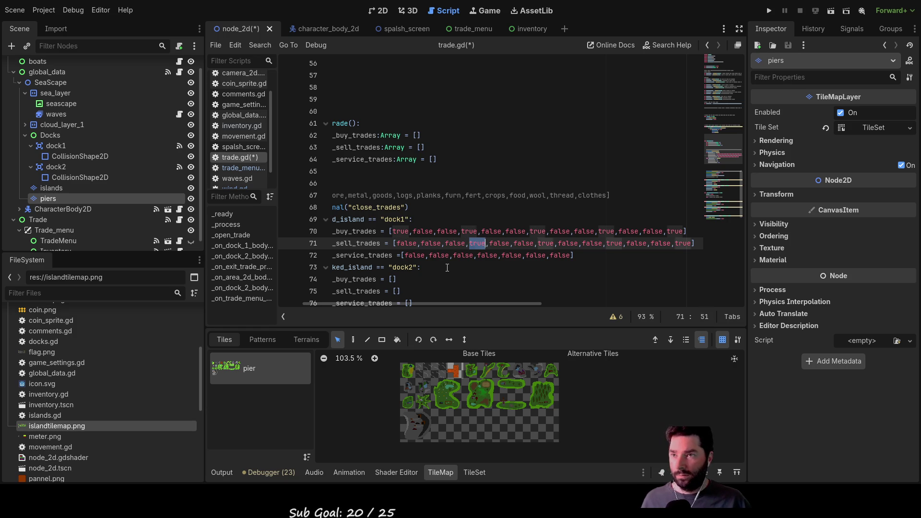
type("false,false,false,")
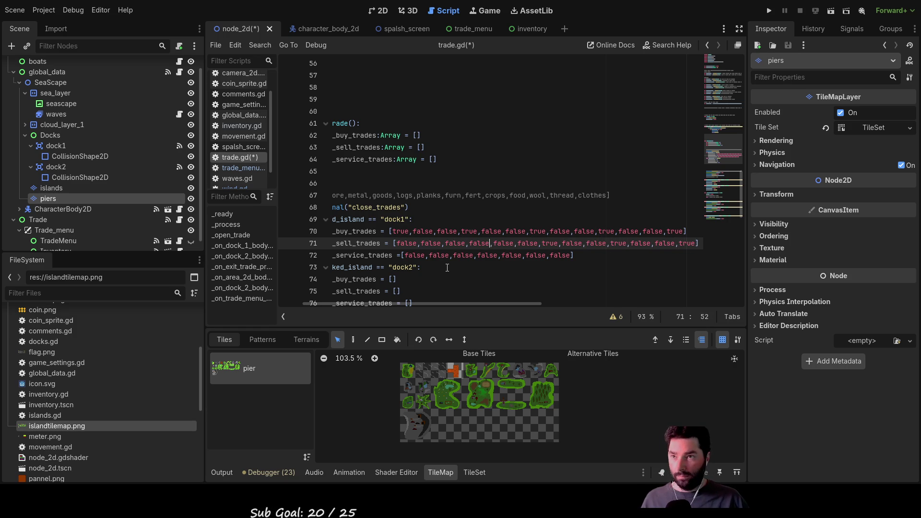
Step: Delete the remaining sell-trade values after the sixth entry
key("ctrl+Right")
key("ctrl+Right")
key("ctrl+Right")
key("Right")
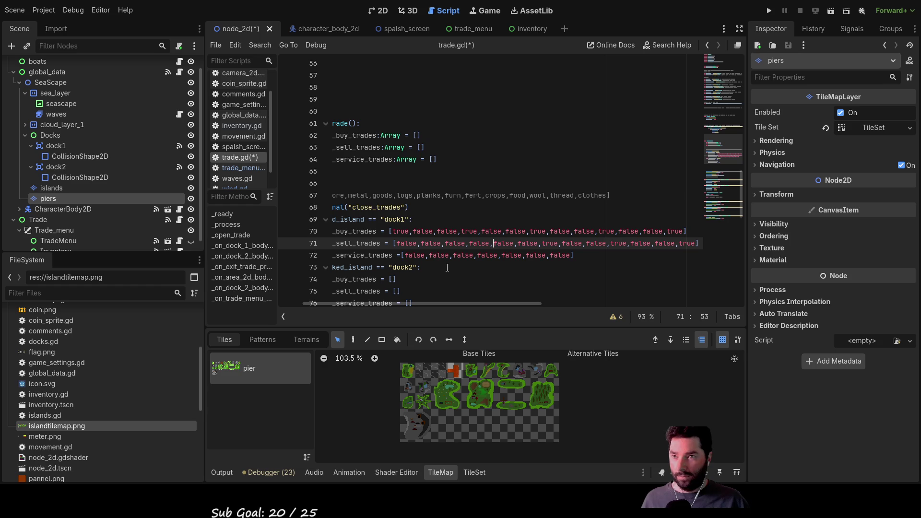
key("Left")
key("Left")
key("Left")
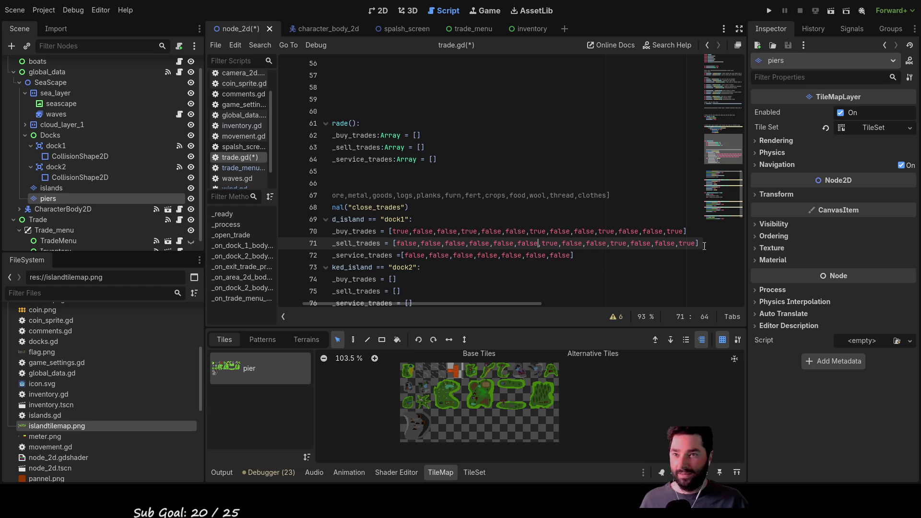
mouse_move(695, 244)
left_mouse_down()
mouse_move(382, 243)
mouse_move(409, 244)
left_mouse_up()
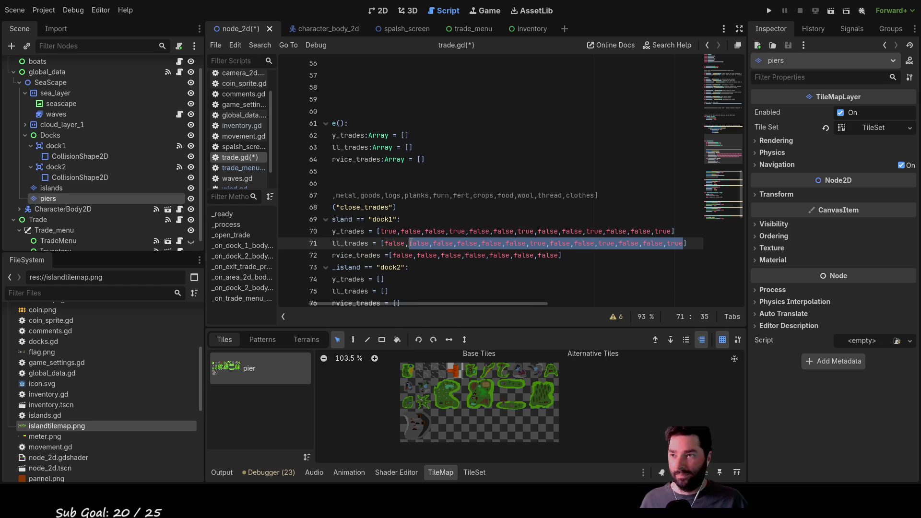
key("BackSpace")
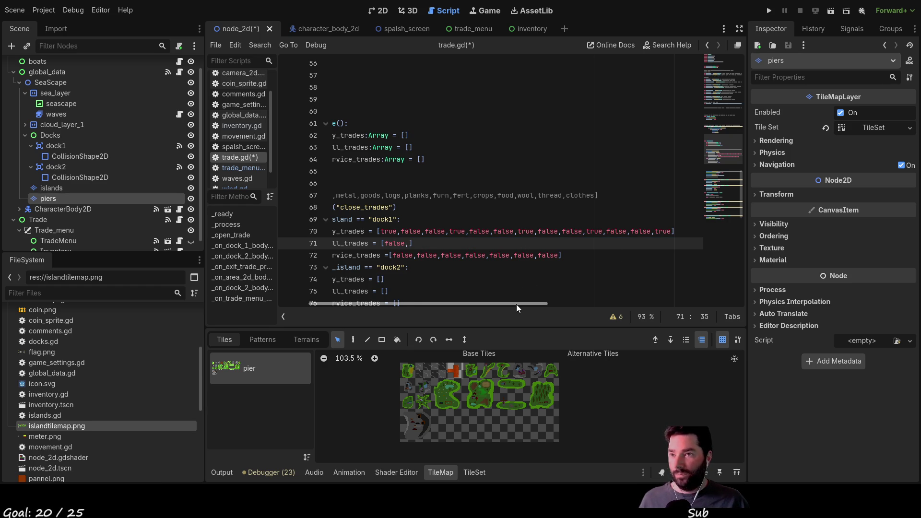
Step: Fill dock1's sell trades with 13 flags, all false except a true in eighth place
left_click_drag(516, 304, 465, 304)
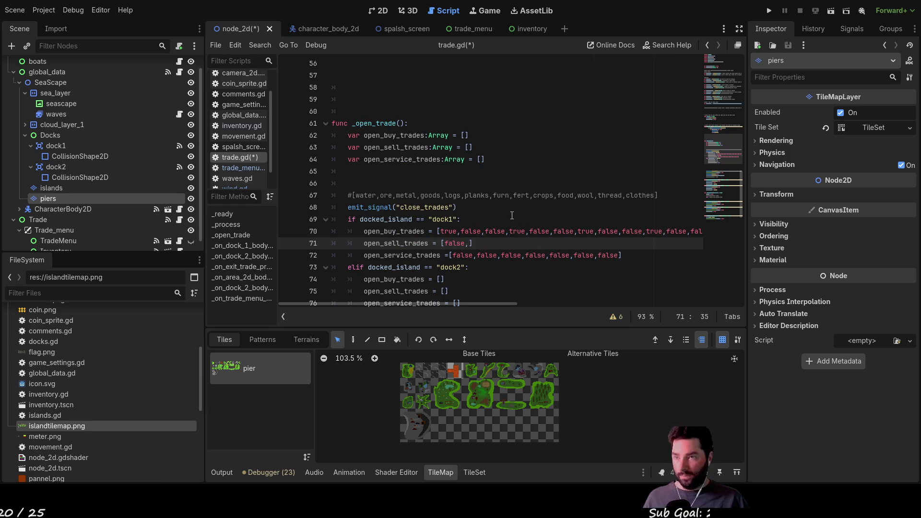
key("ctrl+v")
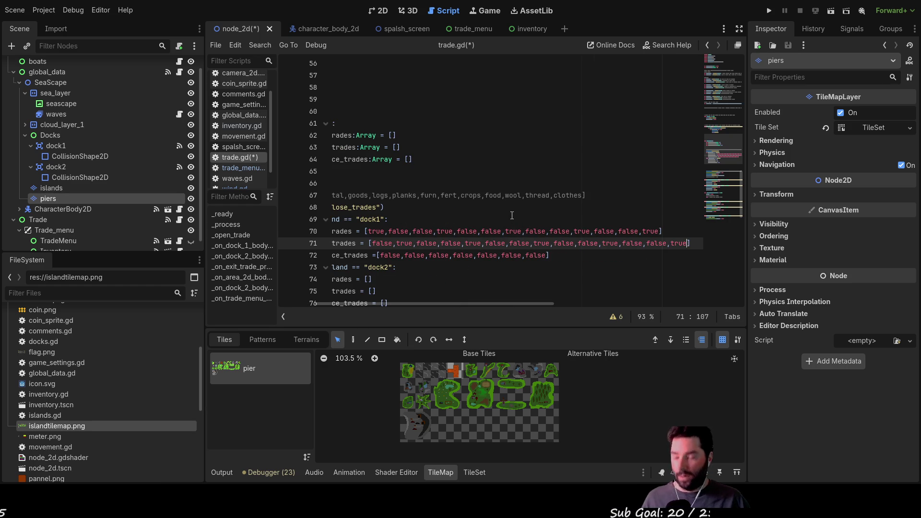
key("ctrl+z")
key("Left")
key("shift+Left")
key("shift+Left")
key("shift+Left")
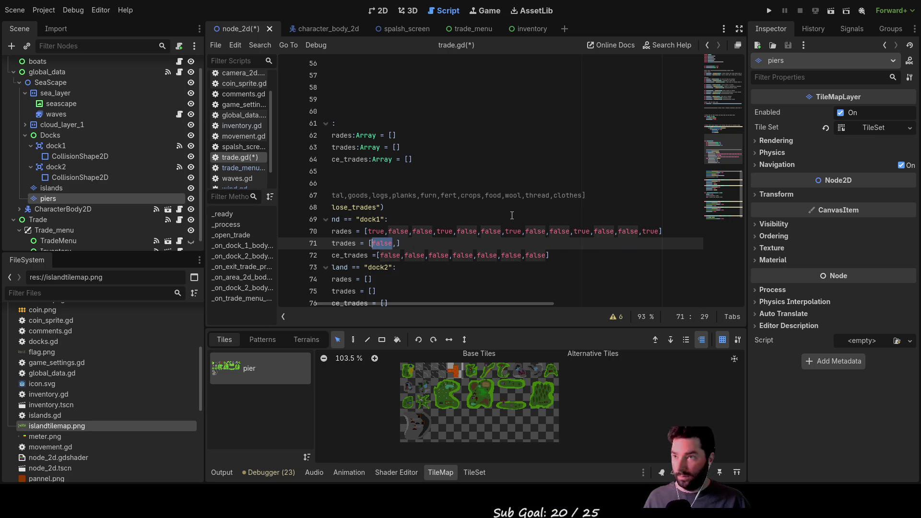
key("Right")
key("Right")
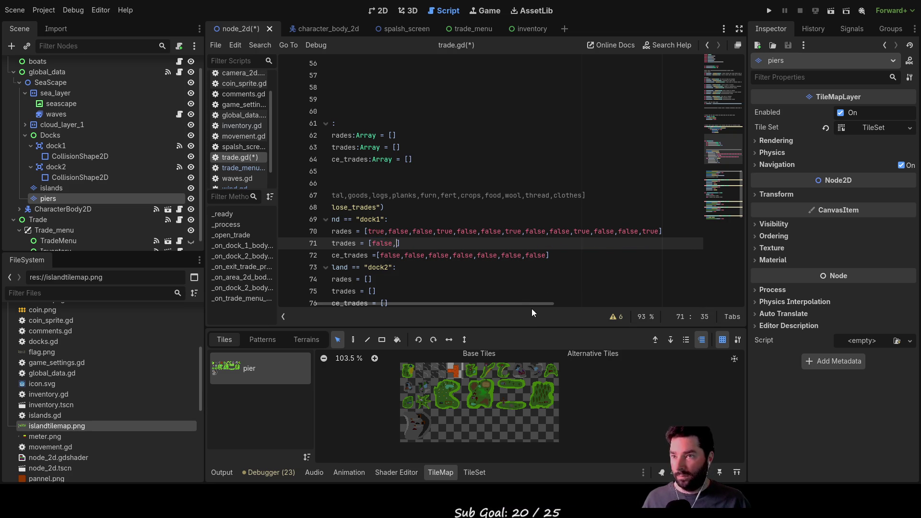
left_click_drag(530, 303, 464, 303)
type("false,false,false,false,false,false,false")
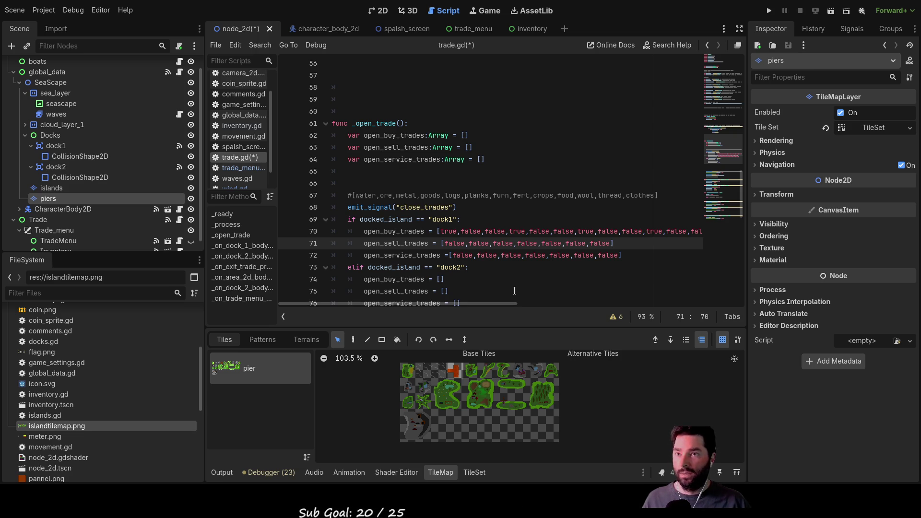
type(",true")
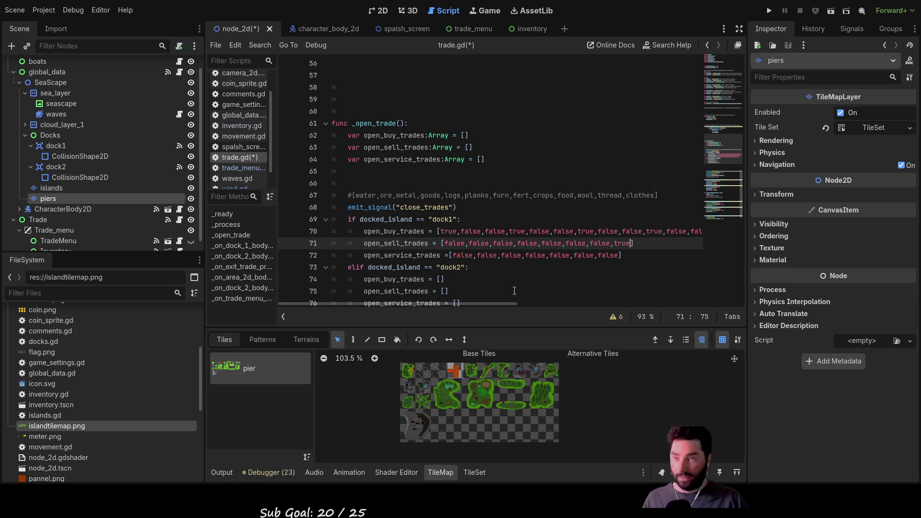
type(",false,false,false,false,false")
Step: Review the sell-trades line, undo a stray edit, and select dock1's buy-trades array
key("Up")
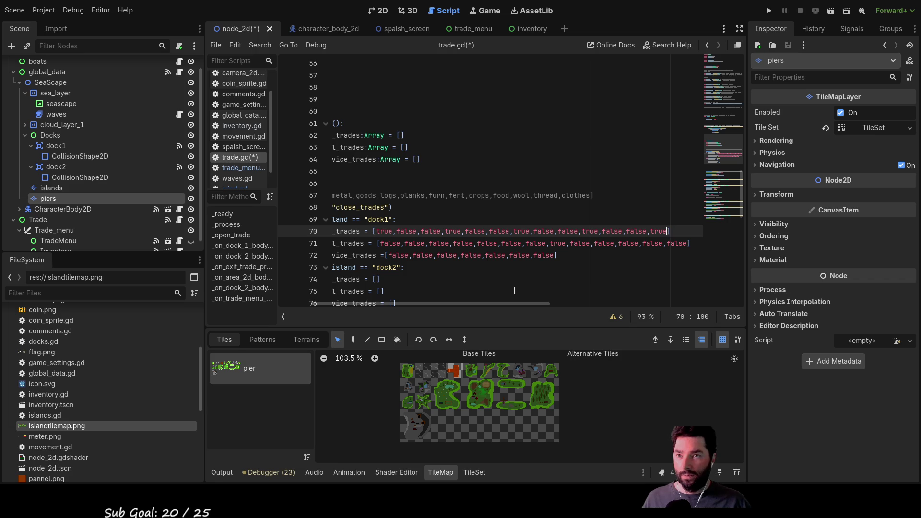
key("Down")
key("ctrl+Left")
key("ctrl+Left")
key("ctrl+Left")
key("Left")
key("ctrl+Left")
key("ctrl+Left")
key("ctrl+Left")
key("Left")
key("Left")
key("ctrl+z")
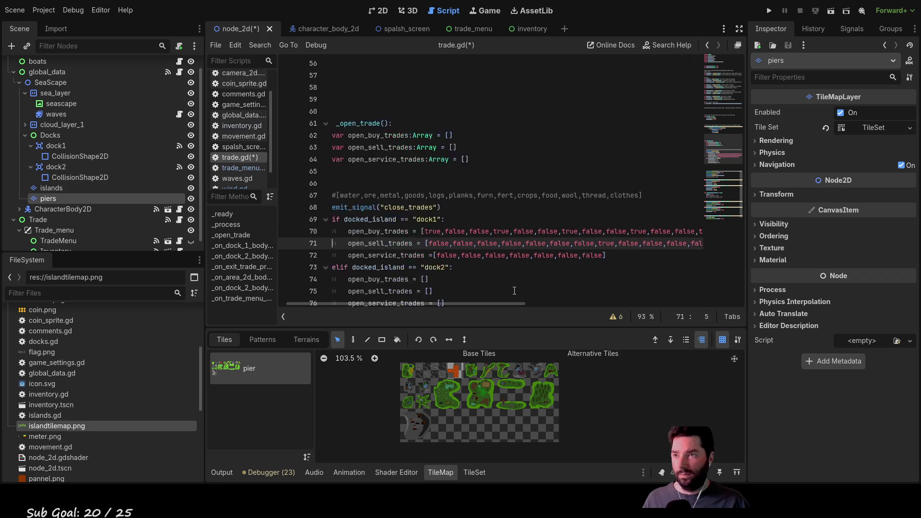
scroll(450, 253, "down", 2)
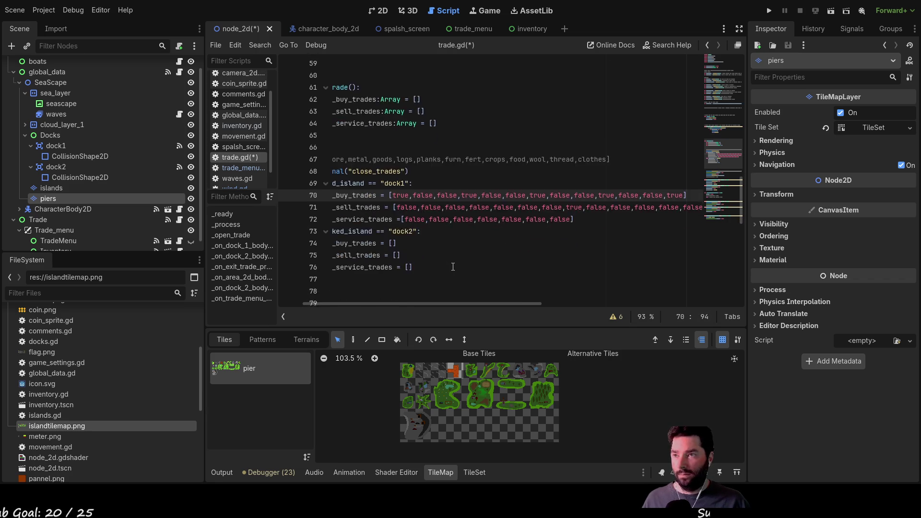
scroll(436, 252, "up", 1)
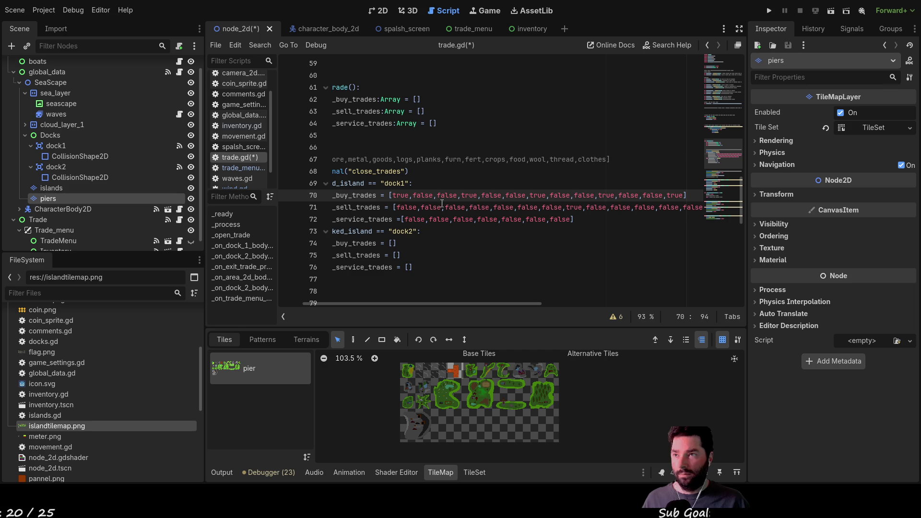
left_click_drag(390, 196, 688, 195)
key("ctrl+c")
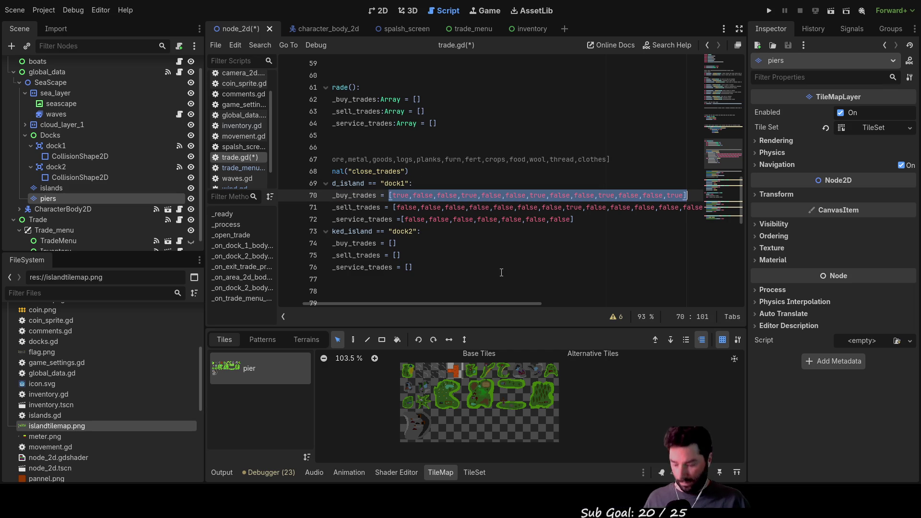
Step: Paste dock1's buy values into dock2's buy list and change its first entry to false
left_click(417, 243)
key("BackSpace")
key("BackSpace")
key("ctrl+v")
key("Left")
key("Left")
key("Left")
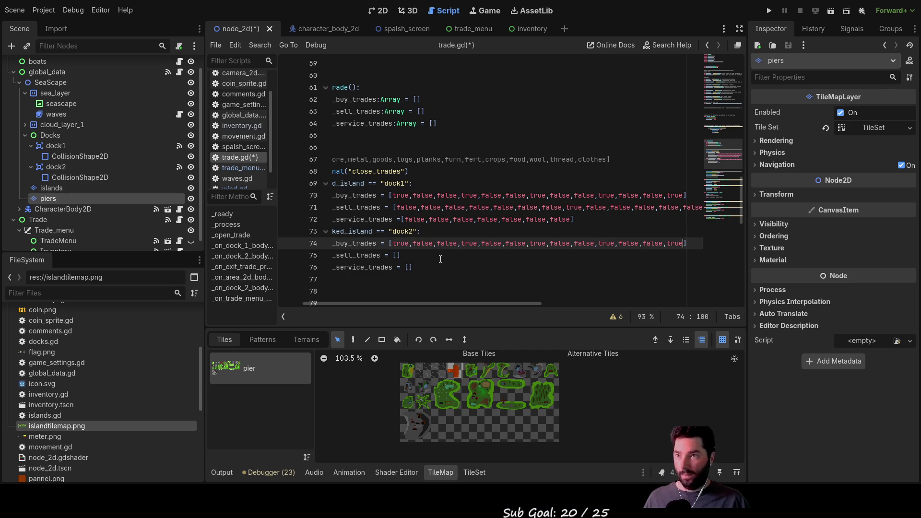
key("Left")
key("Left")
key("Left")
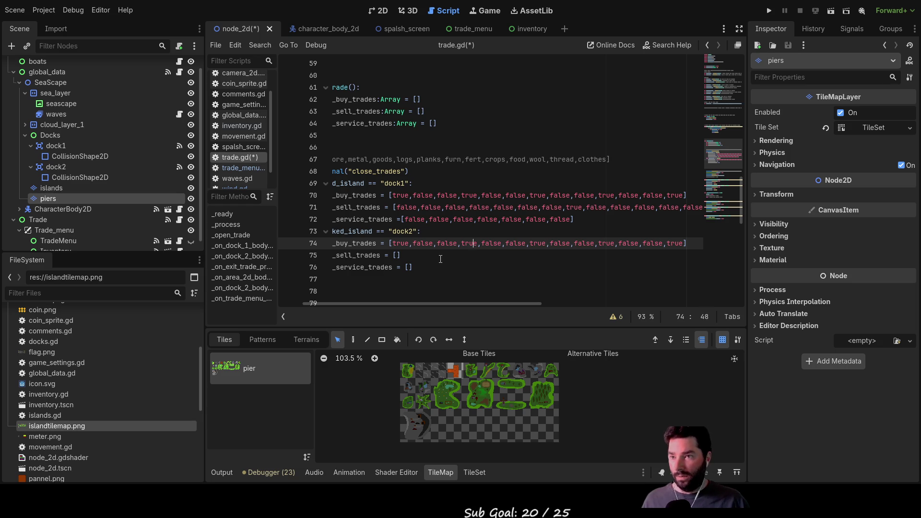
key("Left")
key("BackSpace")
key("BackSpace")
key("BackSpace")
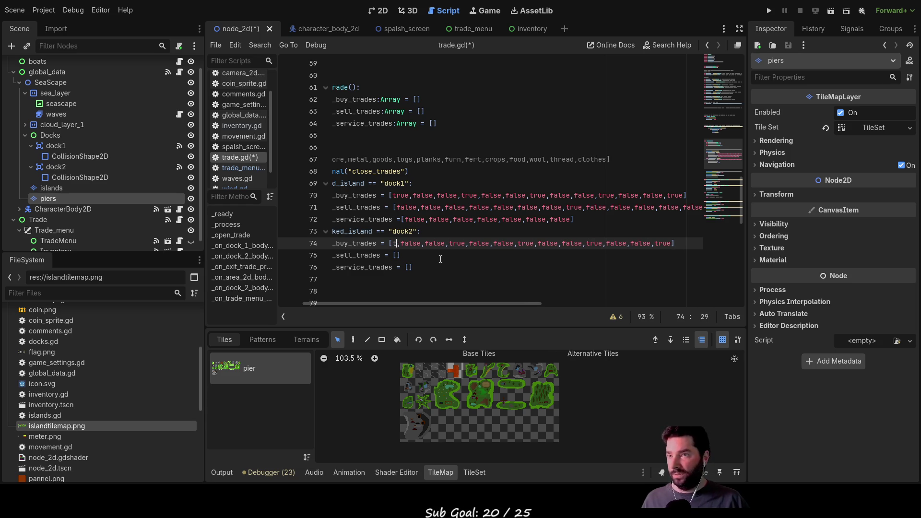
type("false")
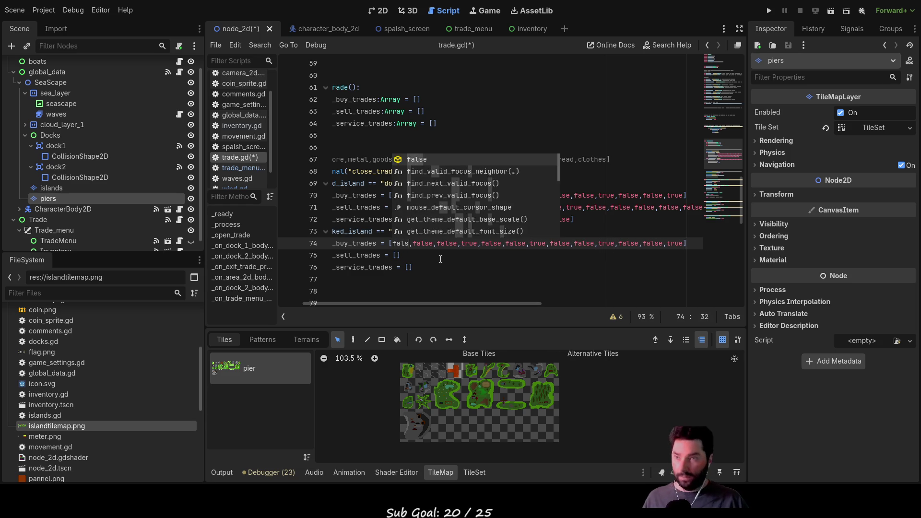
Step: Copy dock1's sell values into dock2's sell list with the first entry set to true
left_click(440, 258)
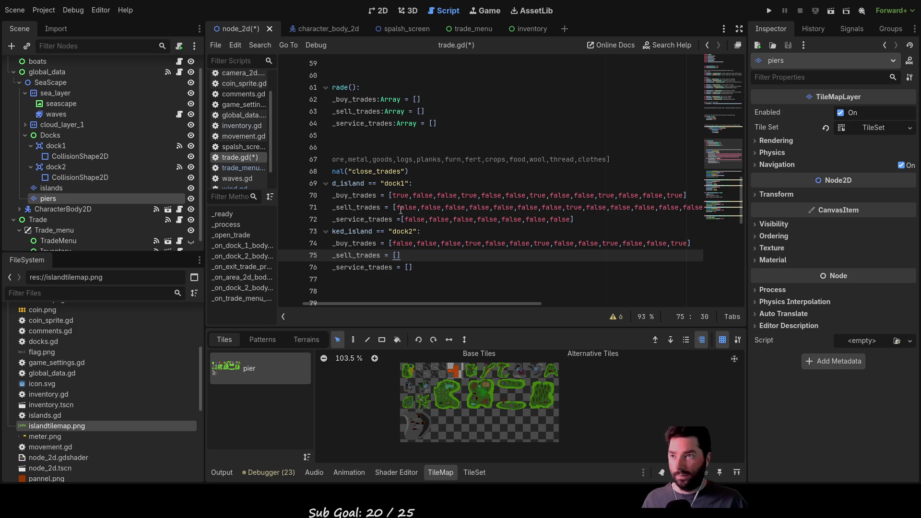
left_click_drag(392, 207, 687, 208)
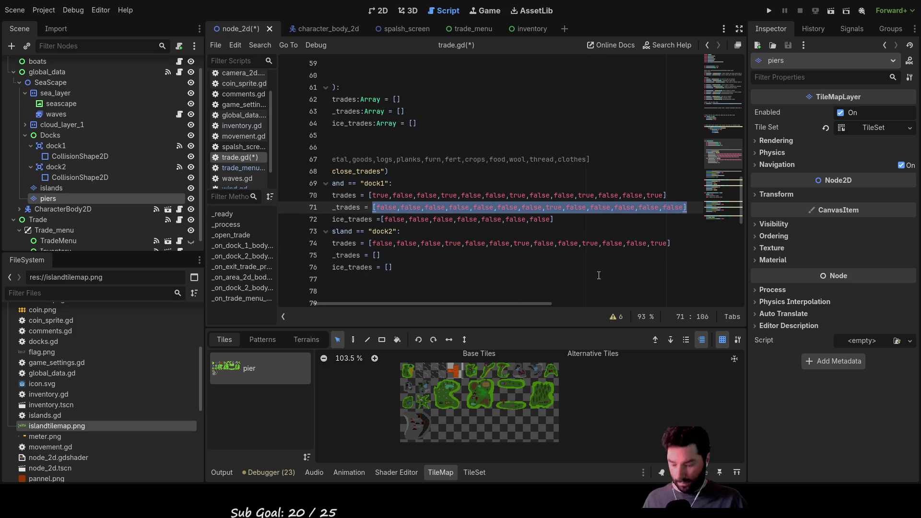
left_click(389, 255)
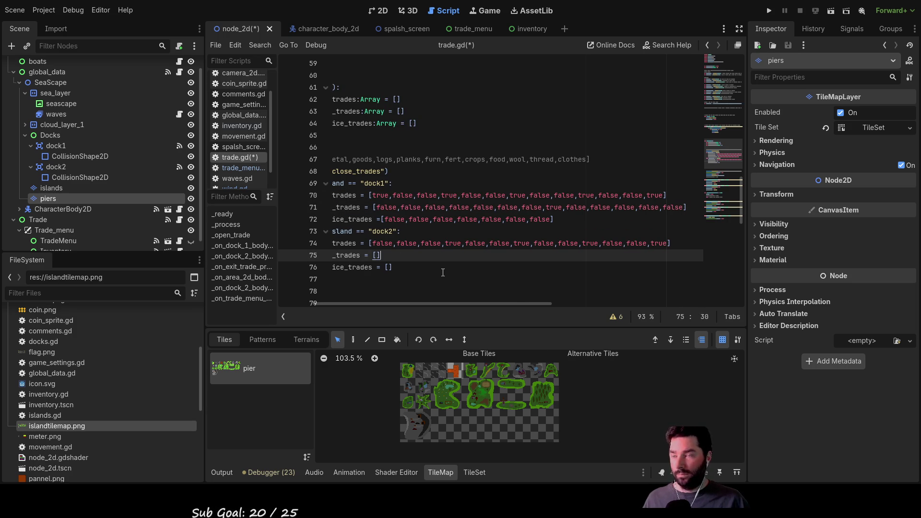
key("BackSpace")
key("BackSpace")
type("[false,false,false,false,false,false,false,true,false,false,false,false,false]")
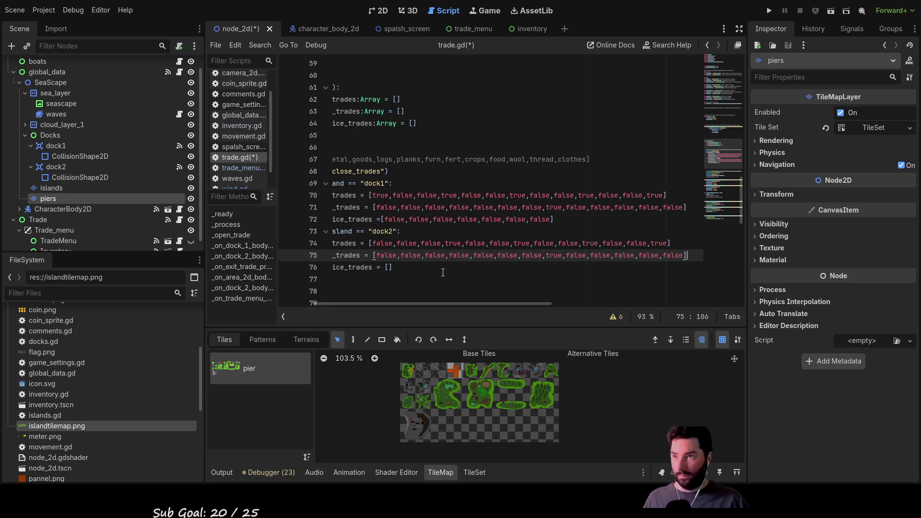
key("Left")
key("Left")
key("Left")
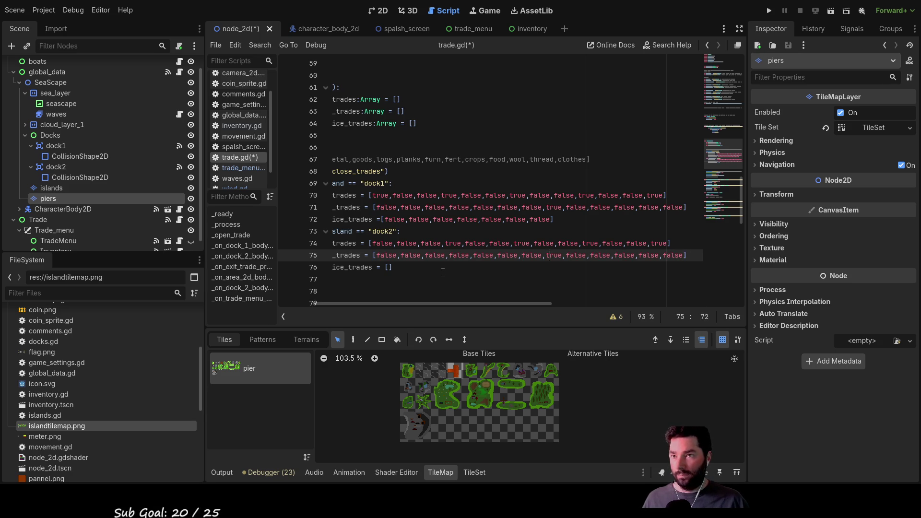
key("Left")
key("Left")
key("Left")
key("BackSpace")
key("BackSpace")
key("BackSpace")
key("BackSpace")
type("true")
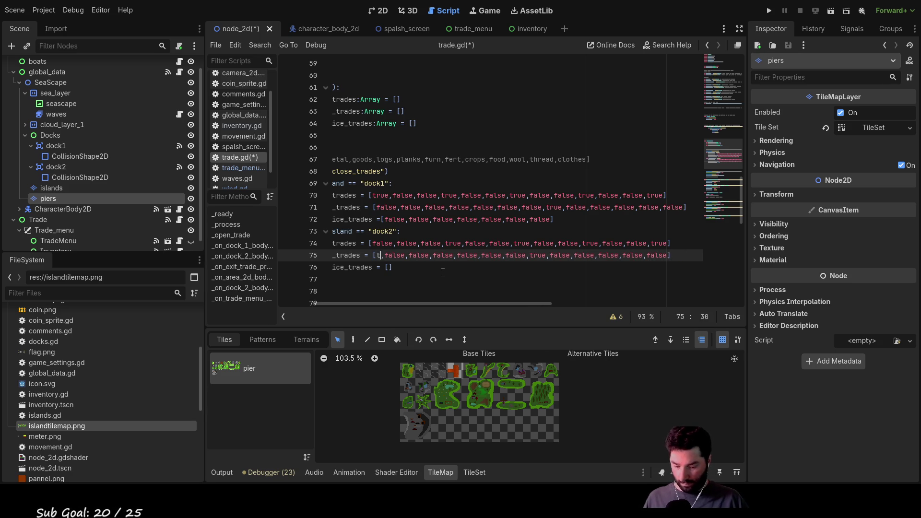
Step: Paste dock1's all-false services list into dock2's empty service list
key("Down")
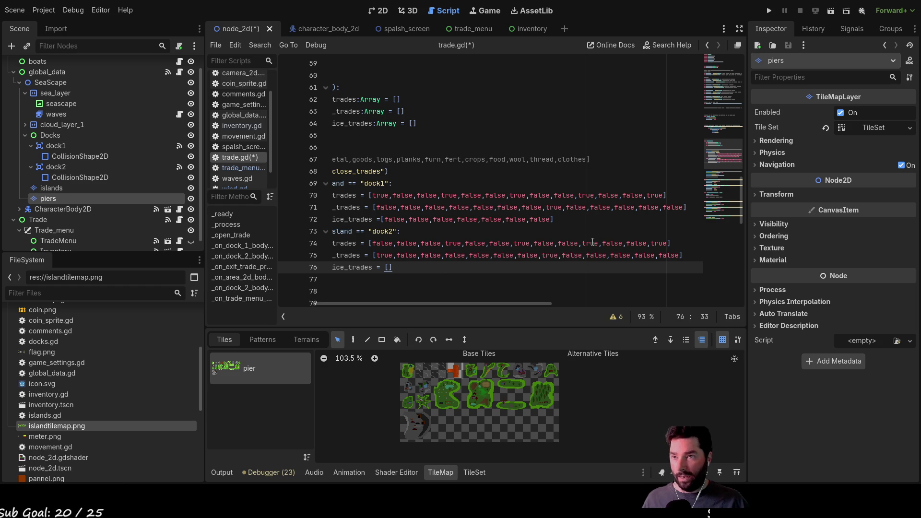
left_click_drag(567, 219, 377, 219)
key("ctrl+c")
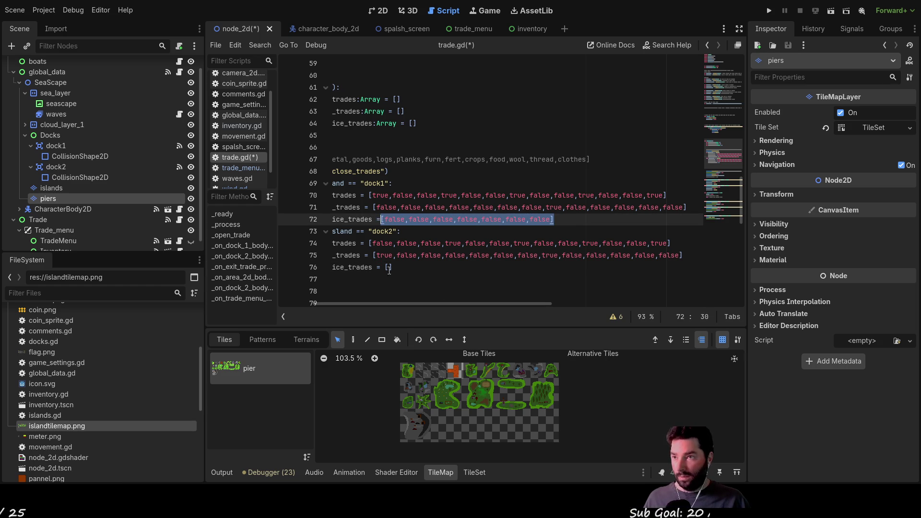
left_click(396, 268)
key("ctrl+v")
scroll(417, 259, "up", 3)
scroll(418, 259, "down", 3)
Step: Run the game, lower the sail, dock at dock2 with E to open its trade menu, then stop
left_click(769, 10)
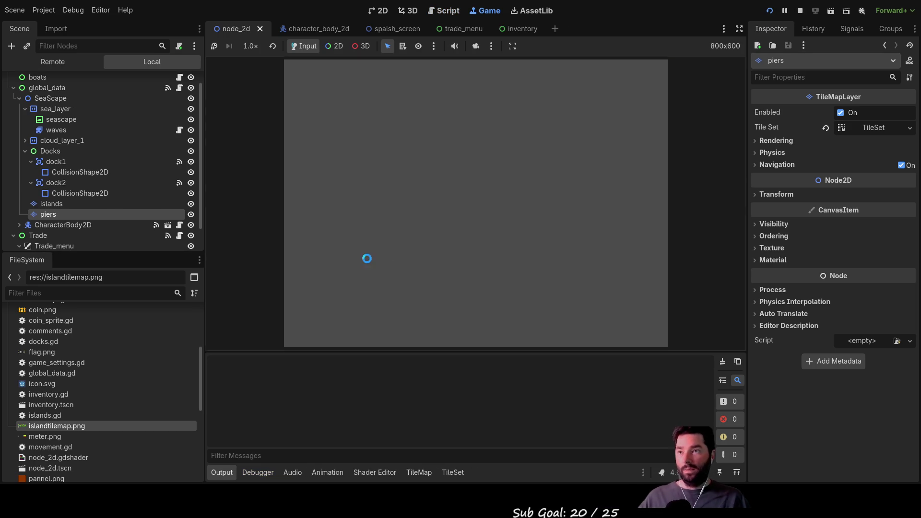
left_click(332, 75)
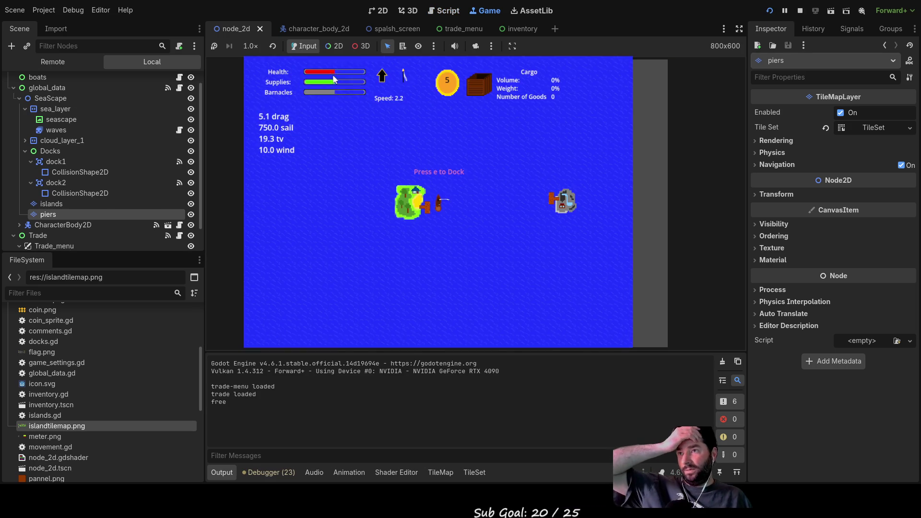
key("s")
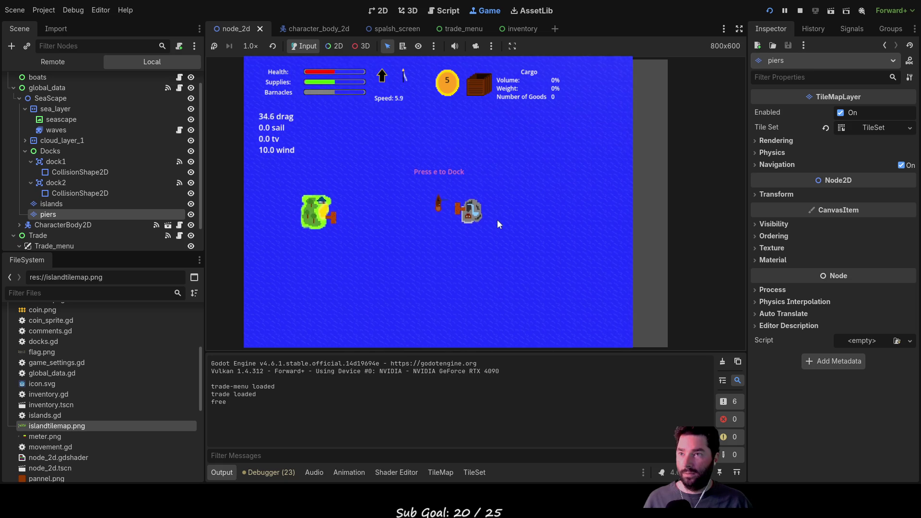
key("e")
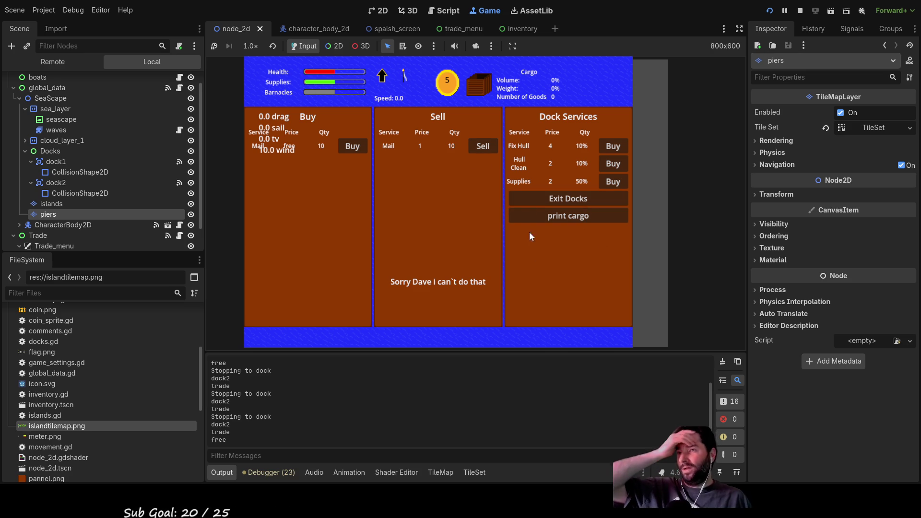
left_click(799, 10)
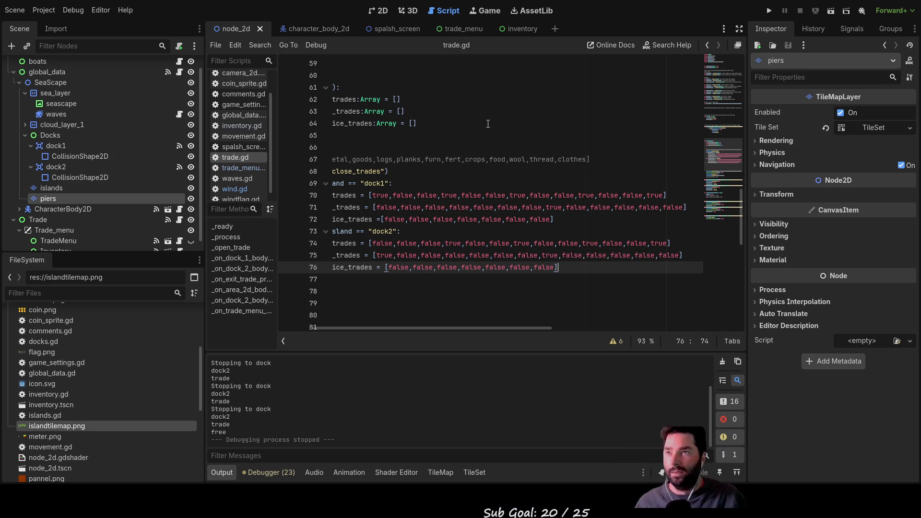
scroll(488, 124, "up", 5)
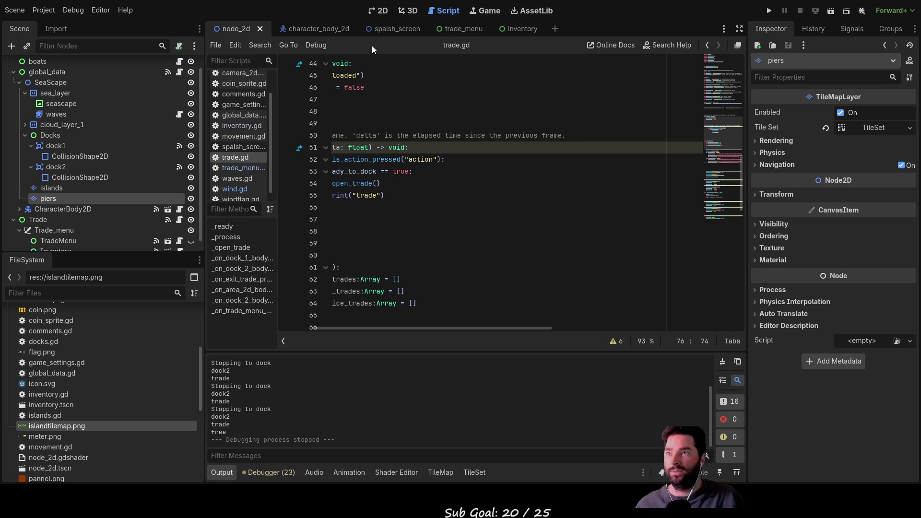
left_click(243, 168)
scroll(442, 229, "down", 5)
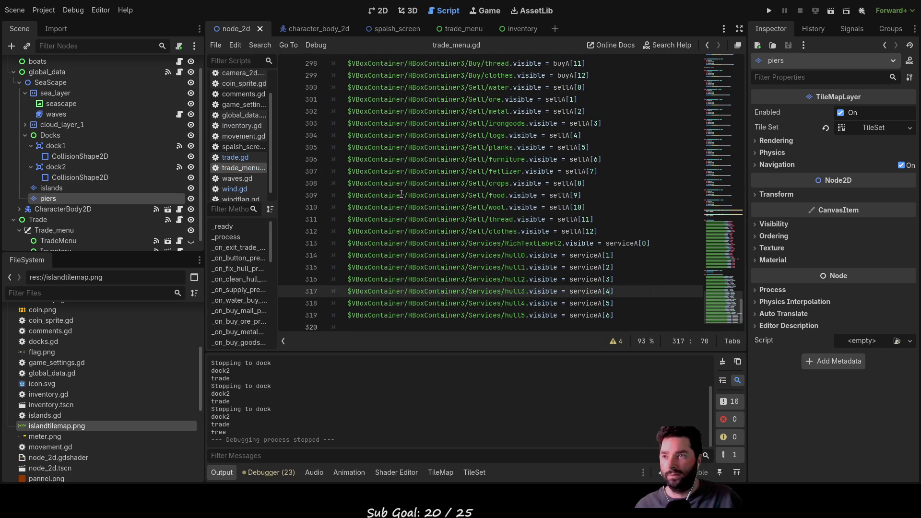
scroll(402, 193, "up", 6)
double_click(380, 135)
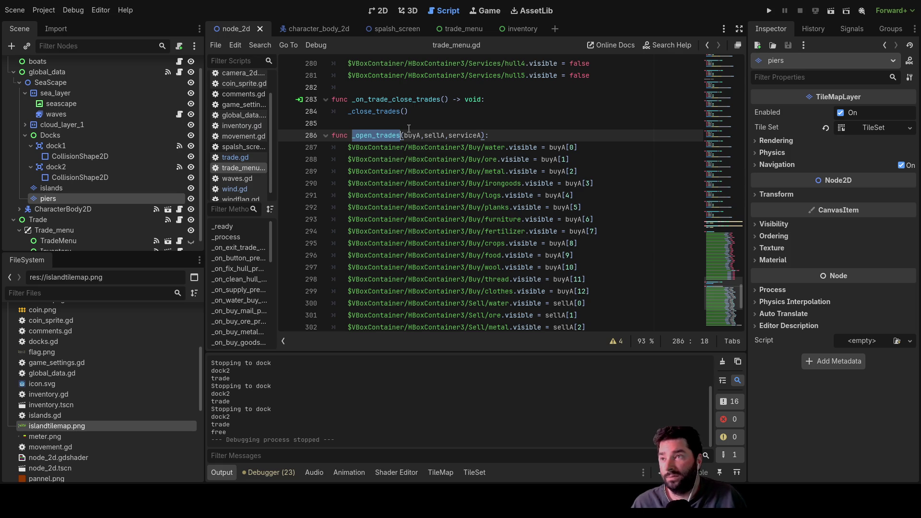
scroll(399, 138, "up", 1)
left_click(235, 157)
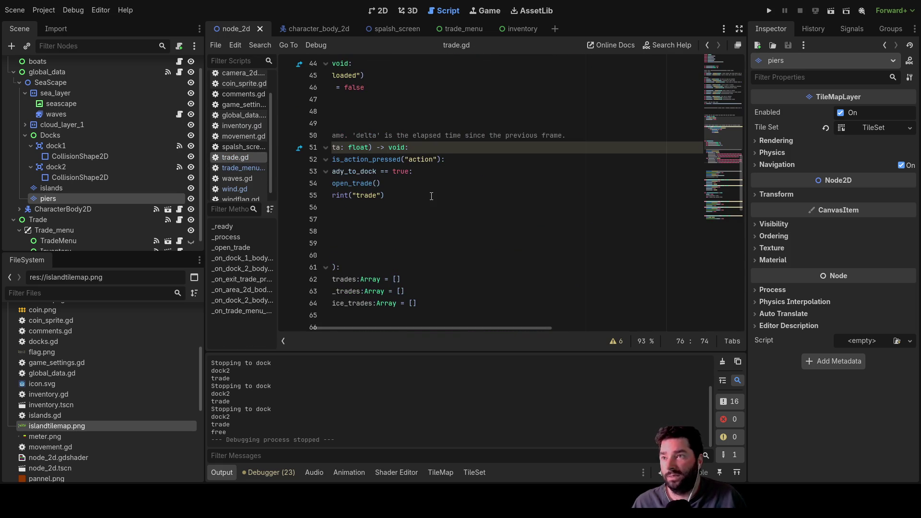
scroll(437, 204, "up", 1)
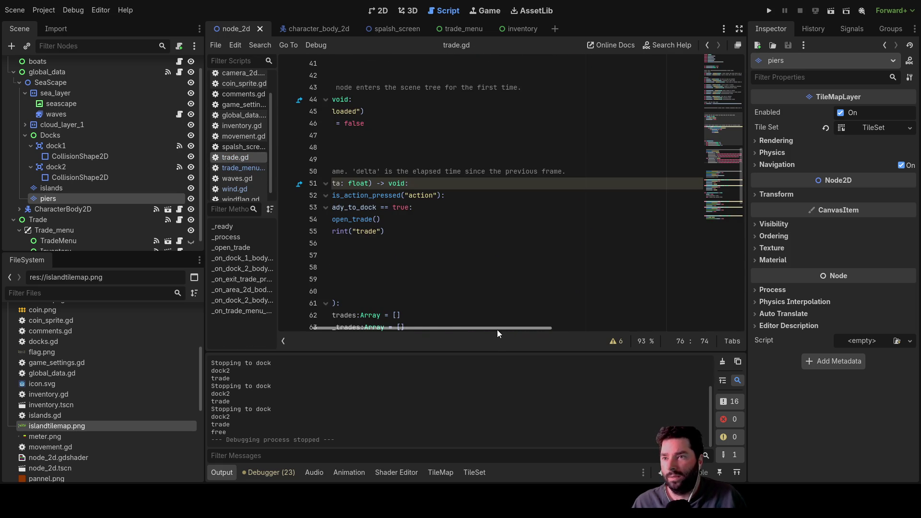
left_click_drag(497, 330, 462, 329)
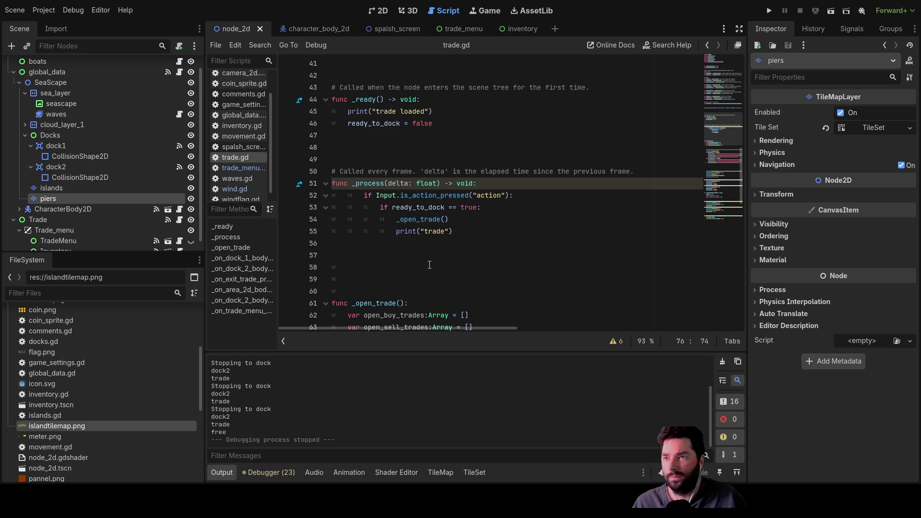
scroll(422, 230, "down", 1)
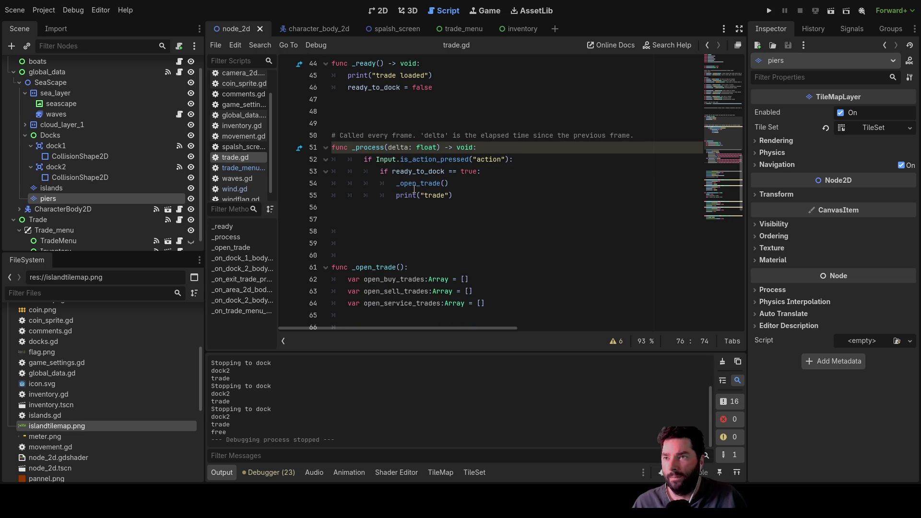
double_click(411, 183)
scroll(512, 299, "down", 2)
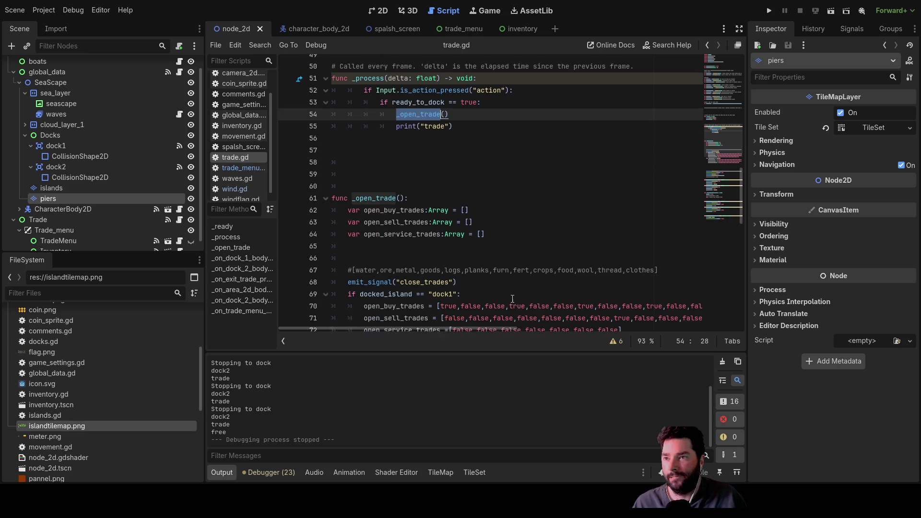
scroll(433, 230, "down", 2)
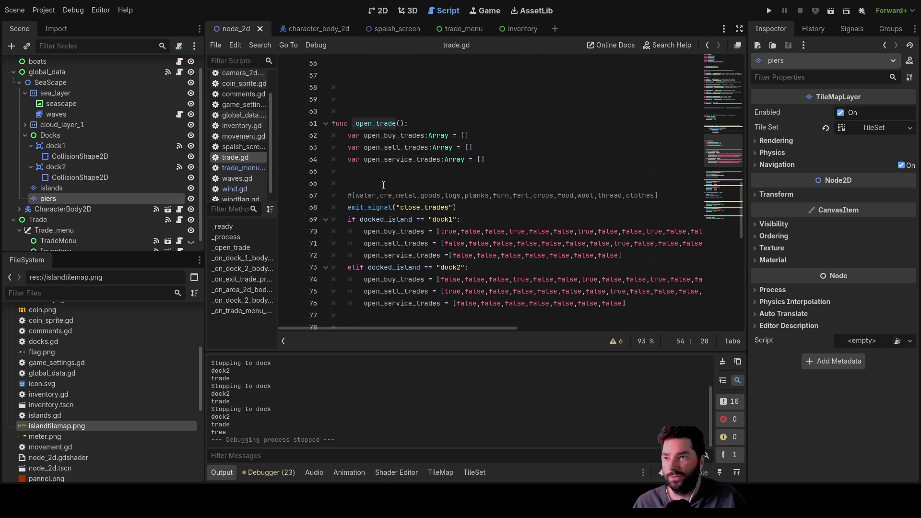
left_click(371, 172)
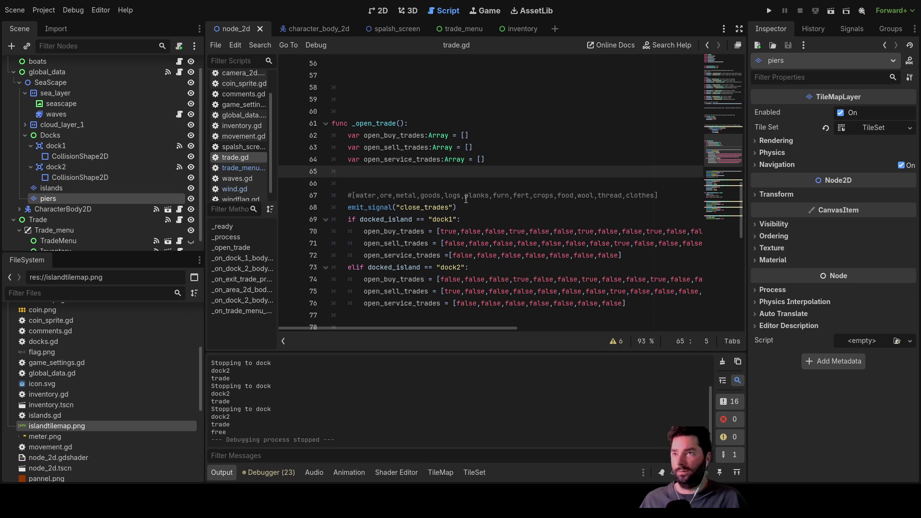
scroll(466, 198, "up", 6)
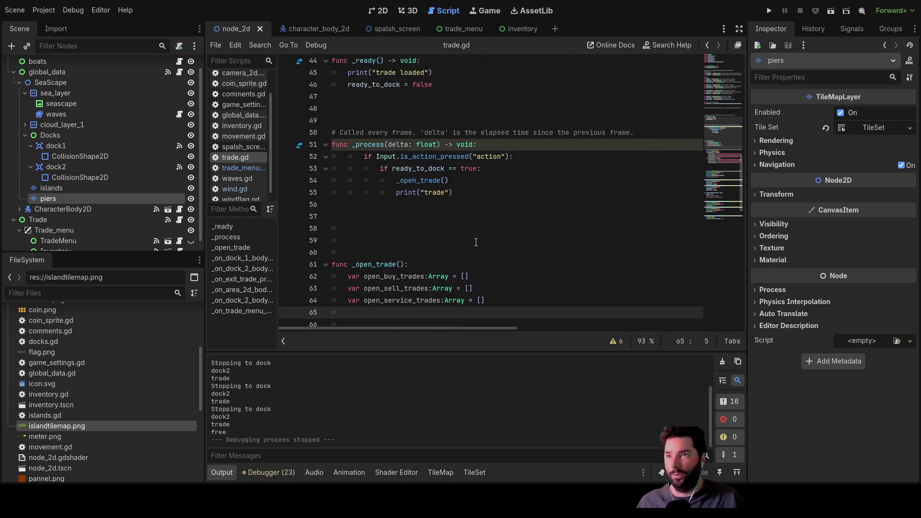
scroll(480, 277, "down", 4)
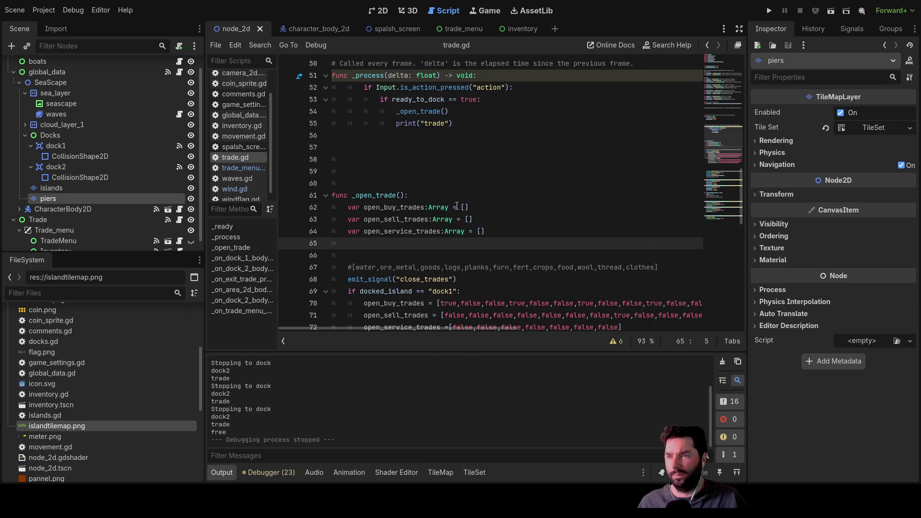
double_click(377, 195)
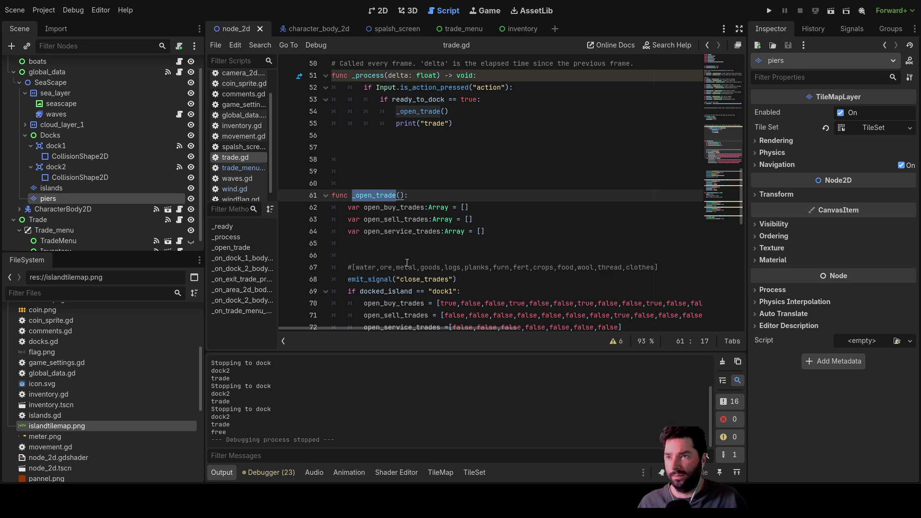
scroll(418, 257, "down", 2)
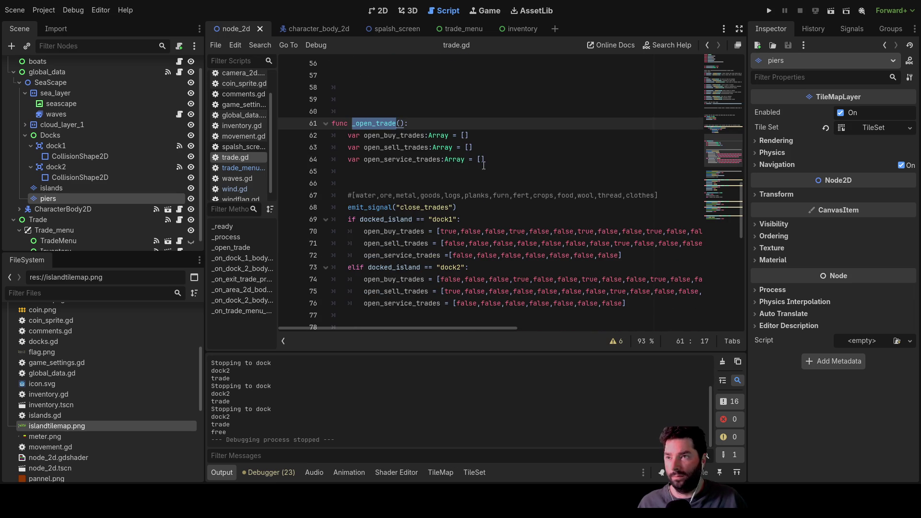
left_click(373, 169)
key("Delete")
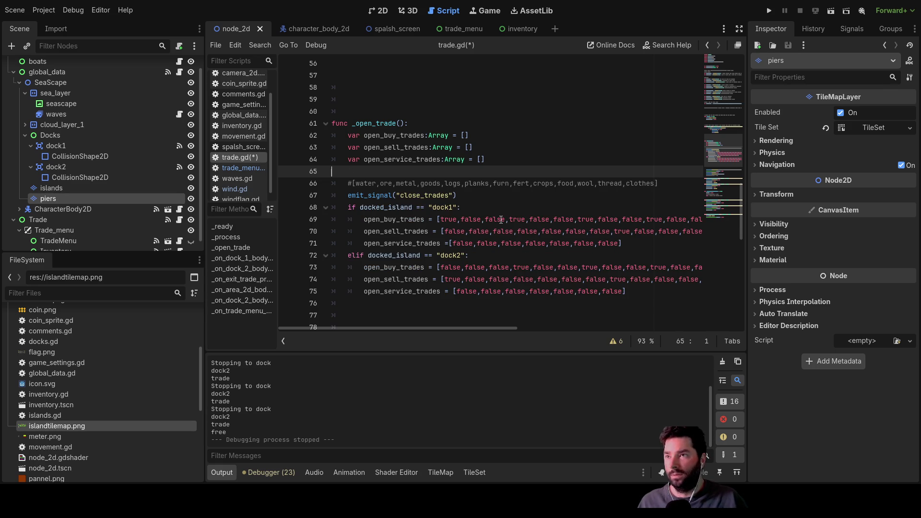
Step: Start an emit_signal("open_trades", call on the blank line after the dock trade arrays
key("Delete")
key("Down")
key("Down")
key("Down")
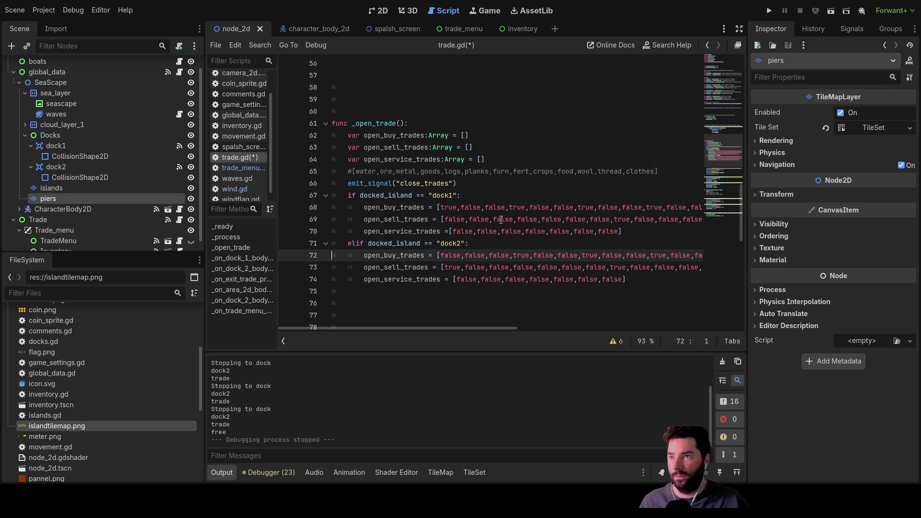
key("Down")
key("Down")
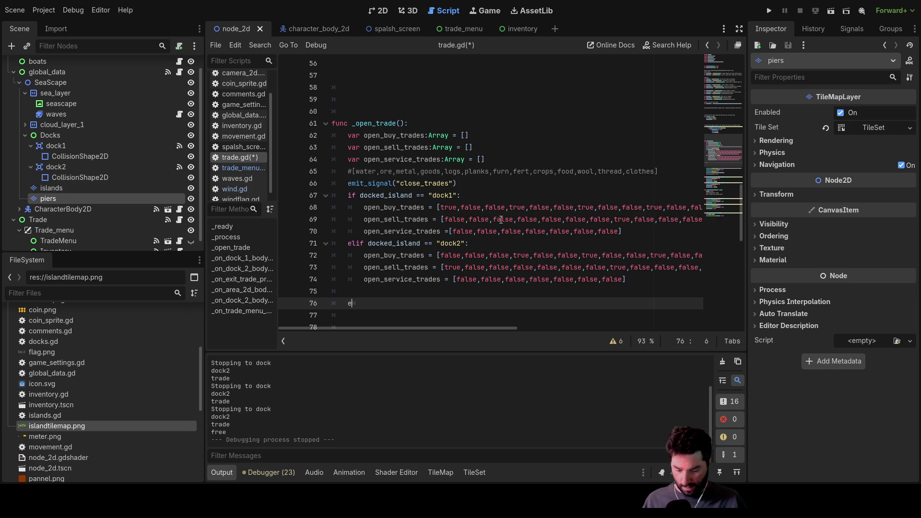
type("mit")
key("Return")
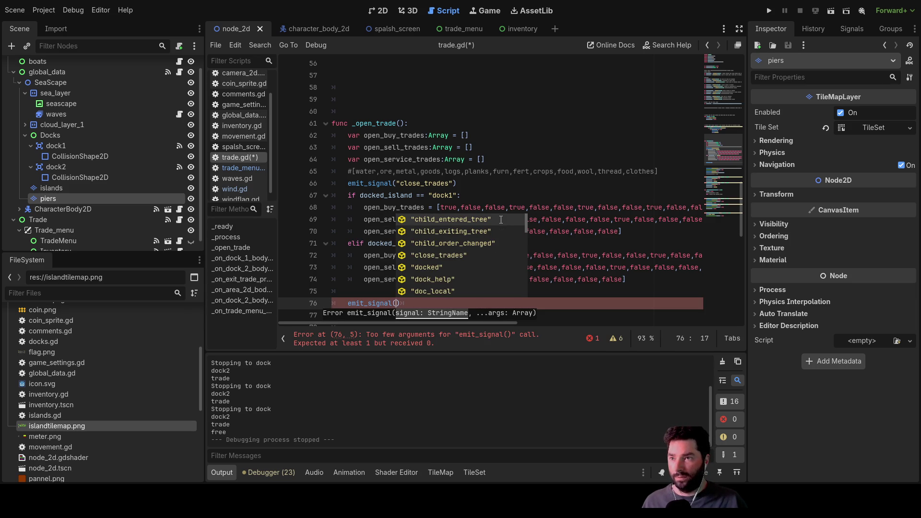
scroll(482, 180, "up", 15)
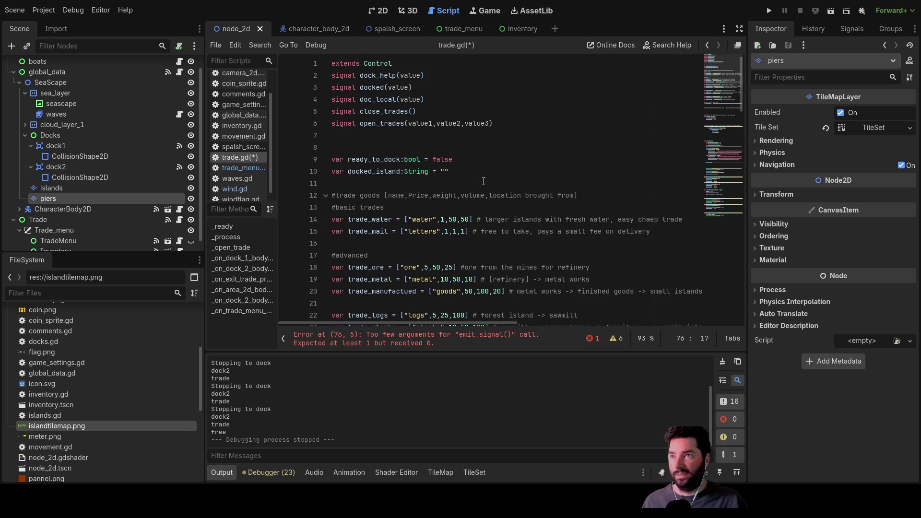
left_click(347, 135)
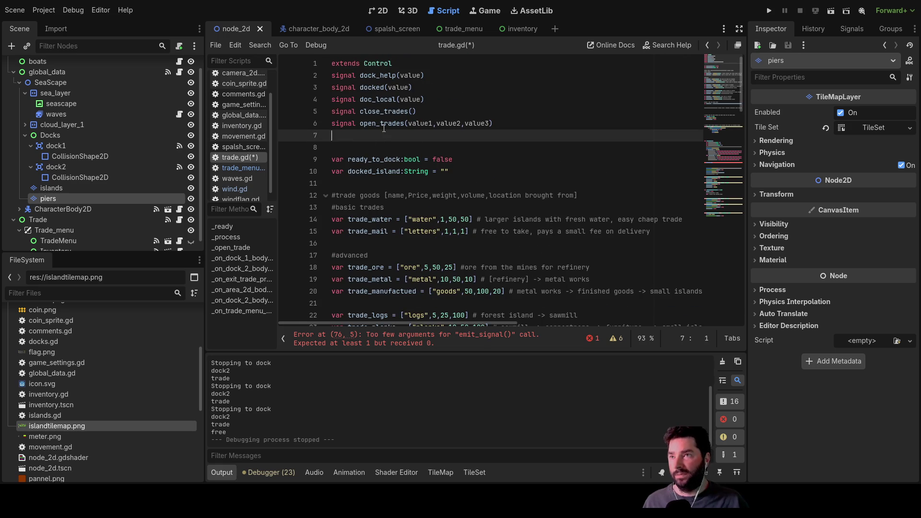
scroll(390, 124, "down", 20)
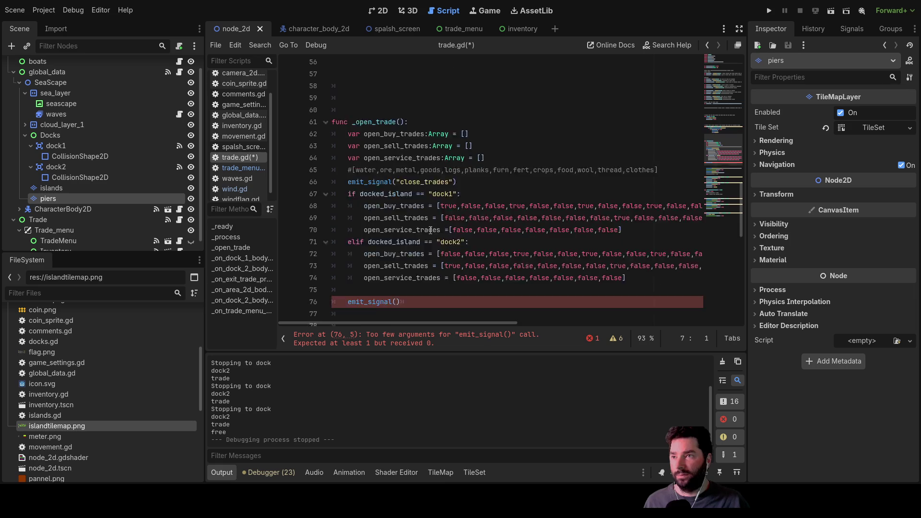
left_click(397, 207)
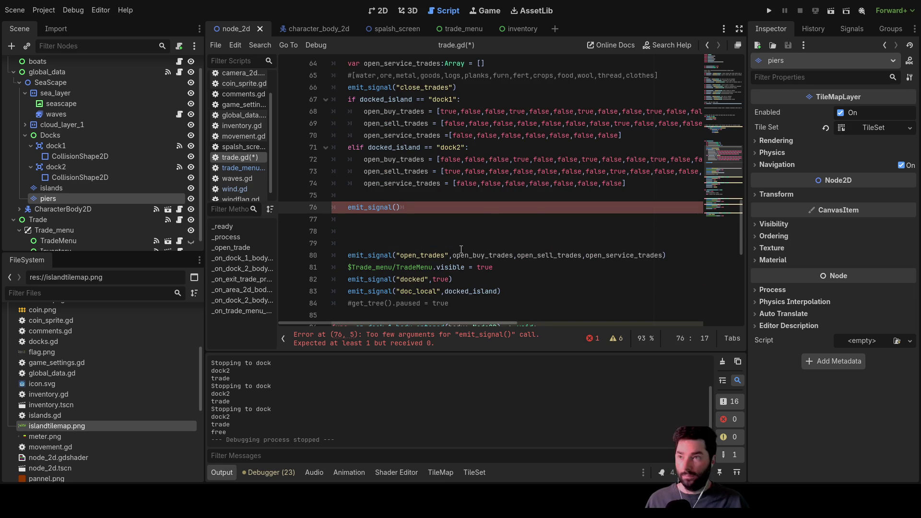
type("\"\"")
scroll(461, 250, "down", 10)
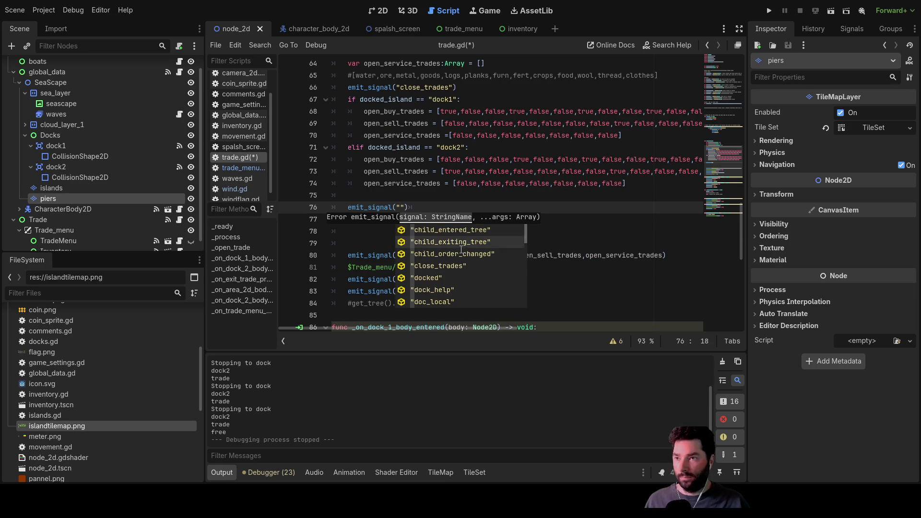
scroll(461, 250, "down", 8)
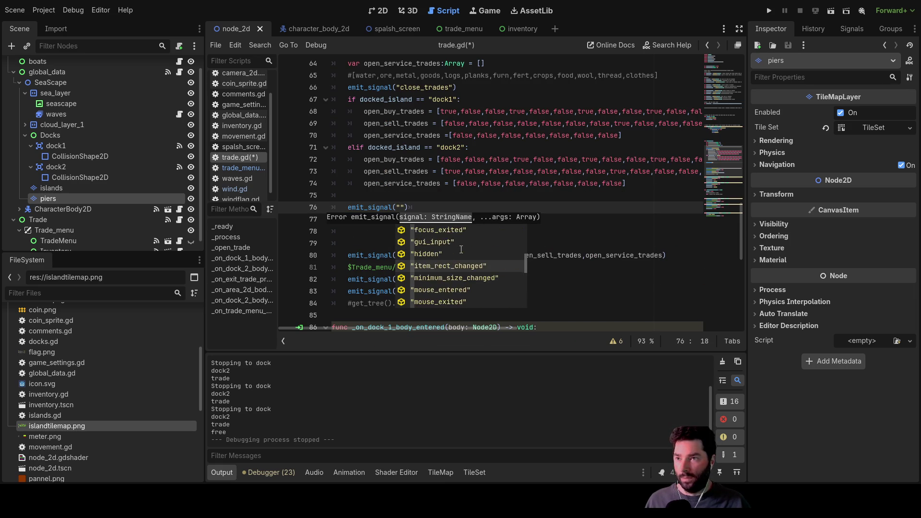
type("open_trades")
key("Return")
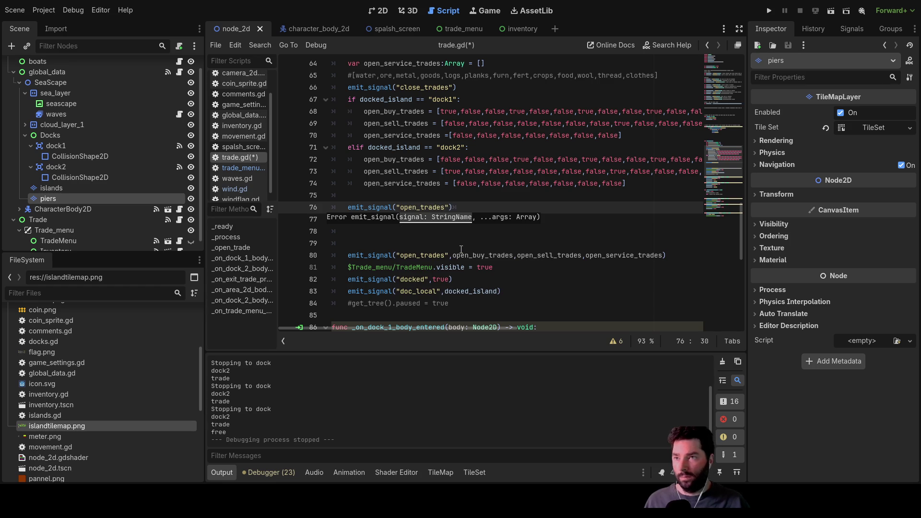
type(",")
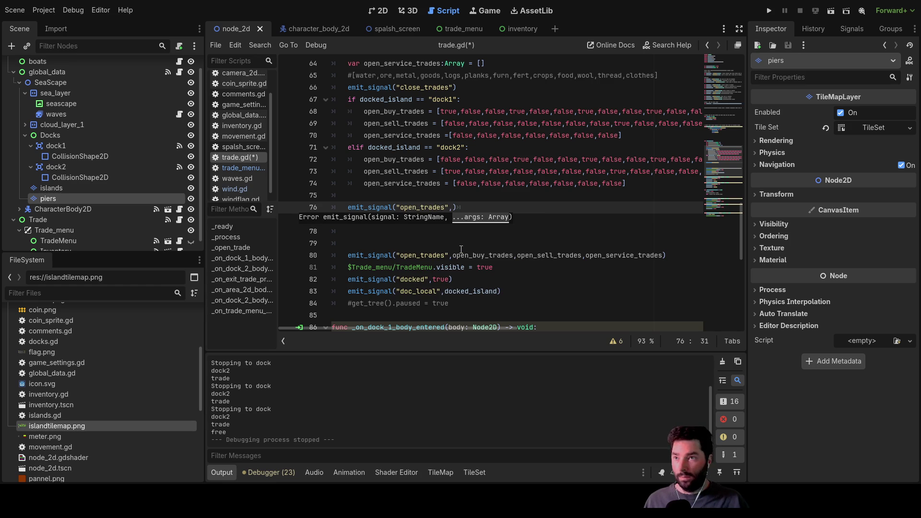
Step: Add open_buy_trades, open_sell_trades and open_service_trades as the call's arguments
double_click(410, 111)
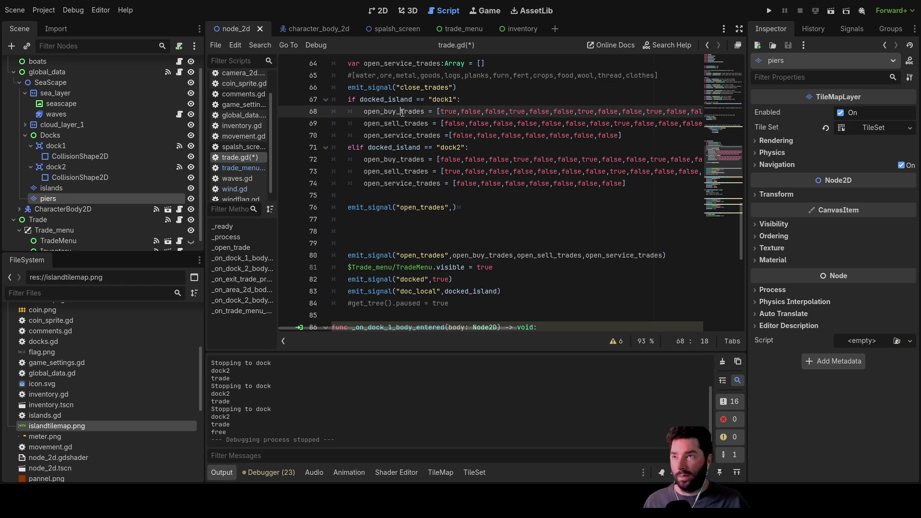
key("Down")
key("Down")
key("Down")
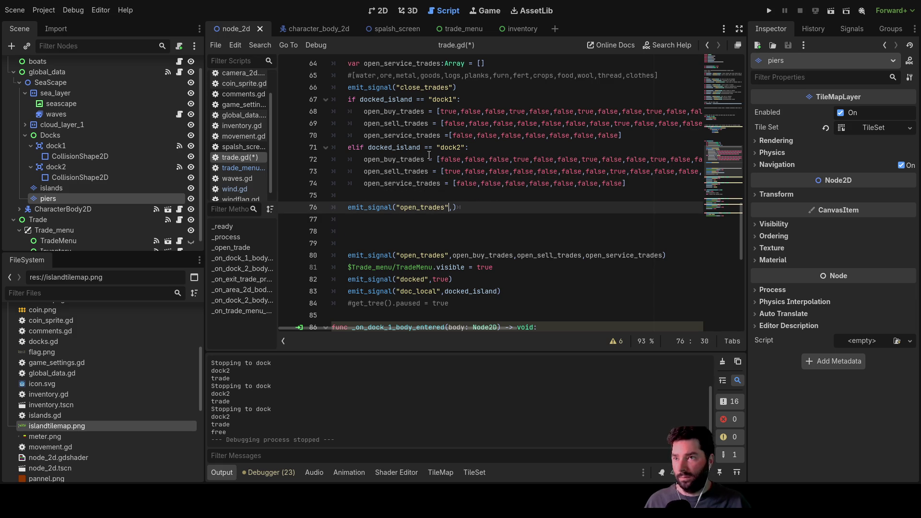
double_click(380, 123)
key("ctrl+c")
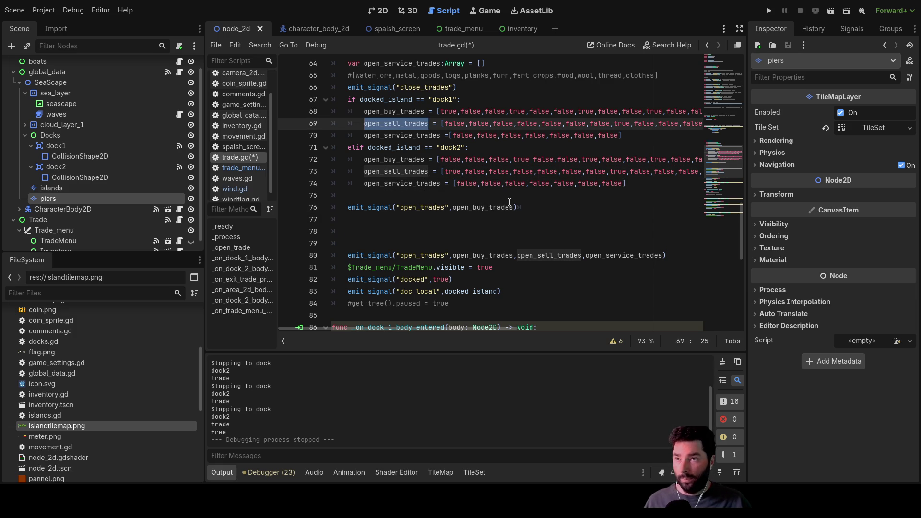
left_click(512, 202)
key("ctrl+v")
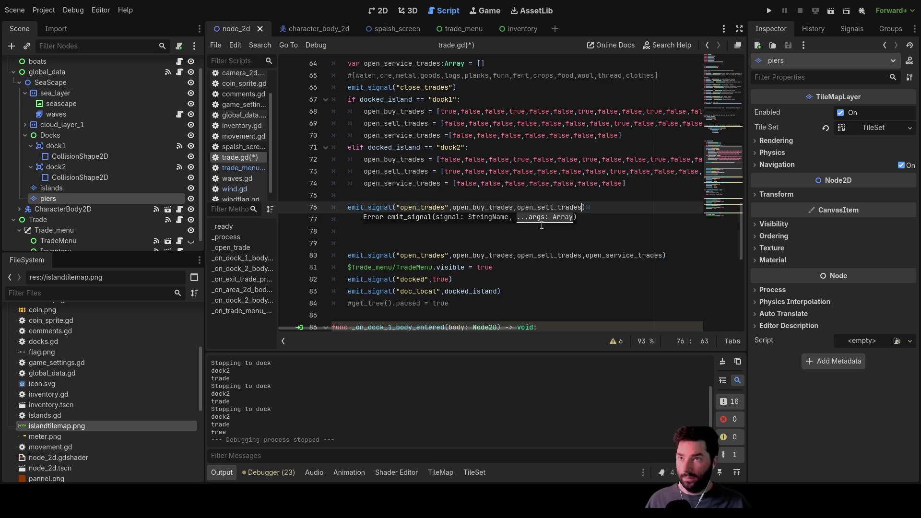
double_click(397, 183)
key("ctrl+c")
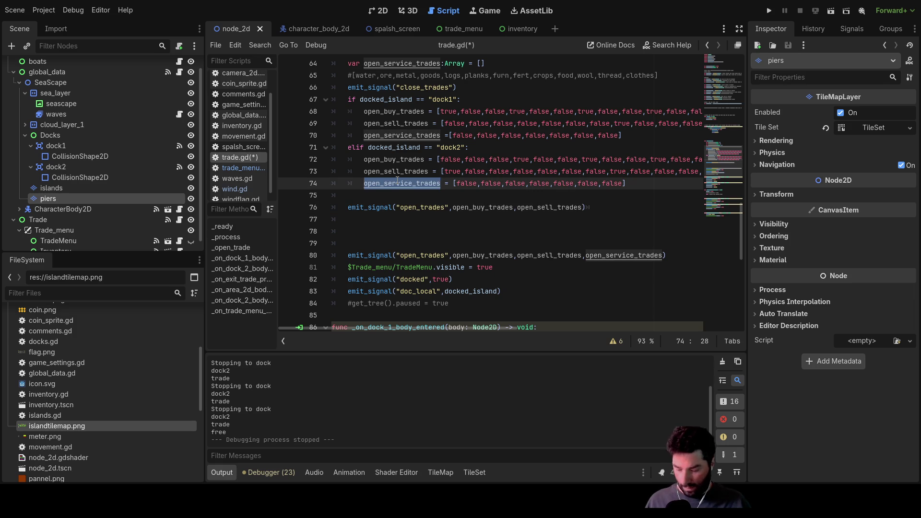
left_click(585, 209)
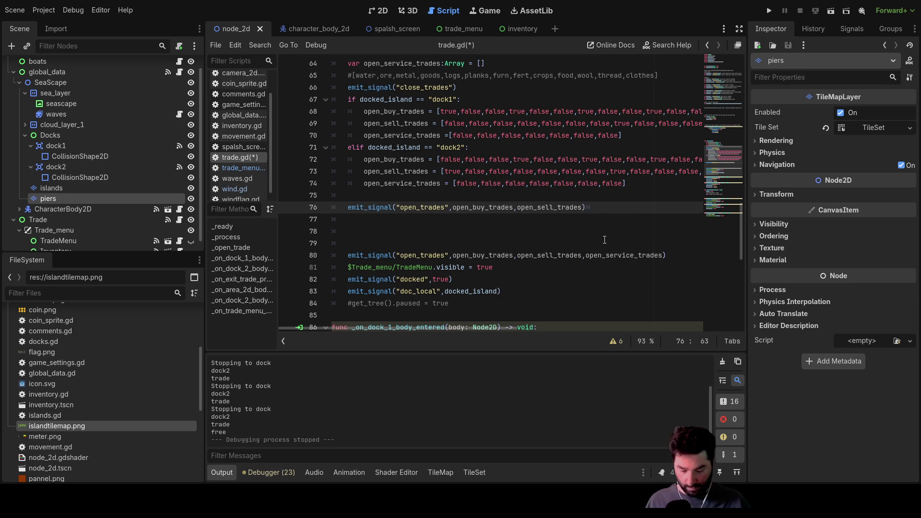
type(",")
key("ctrl+v")
Step: Select the whole new emit_signal line on line 76
left_click(462, 234)
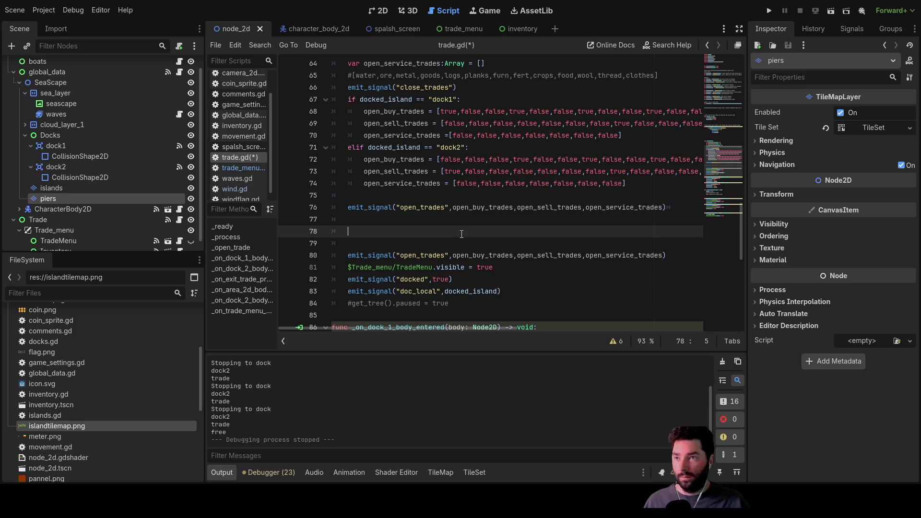
left_click(367, 220)
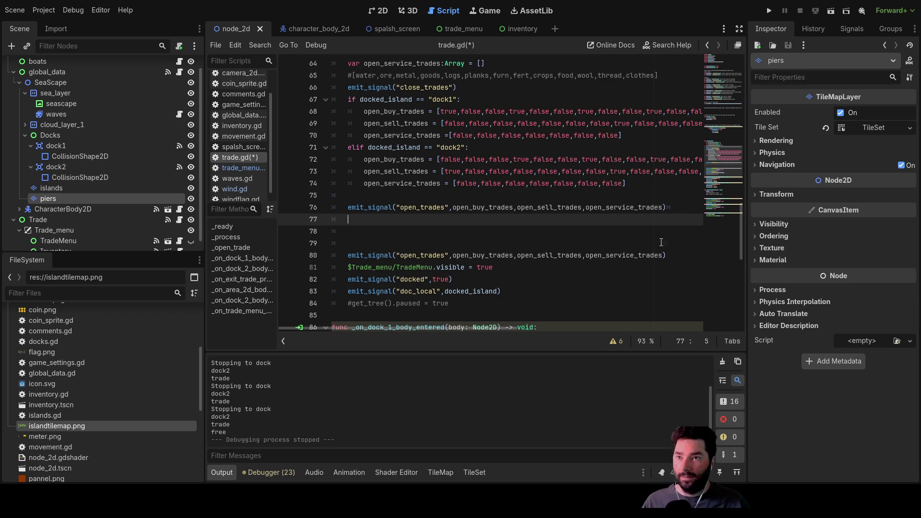
left_click_drag(347, 255, 666, 255)
left_click(667, 226)
left_click_drag(669, 207, 329, 216)
left_click(684, 210)
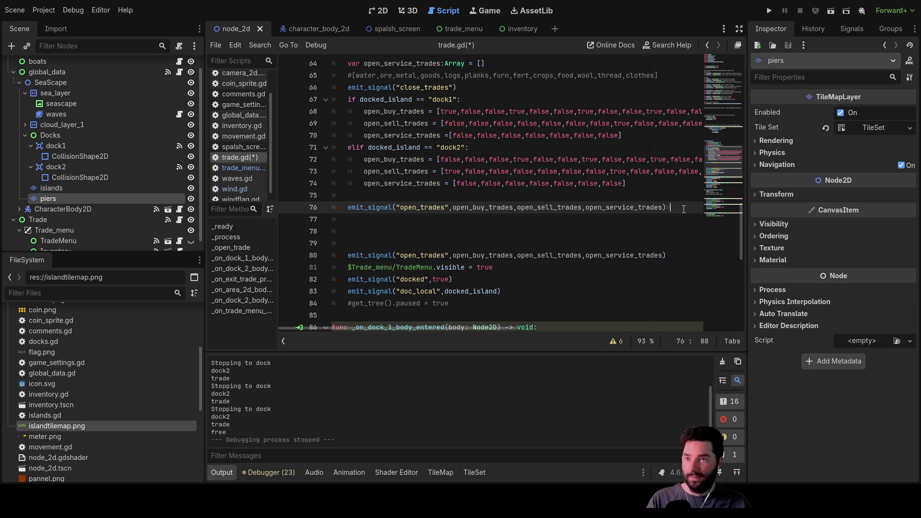
left_click_drag(604, 206, 336, 207)
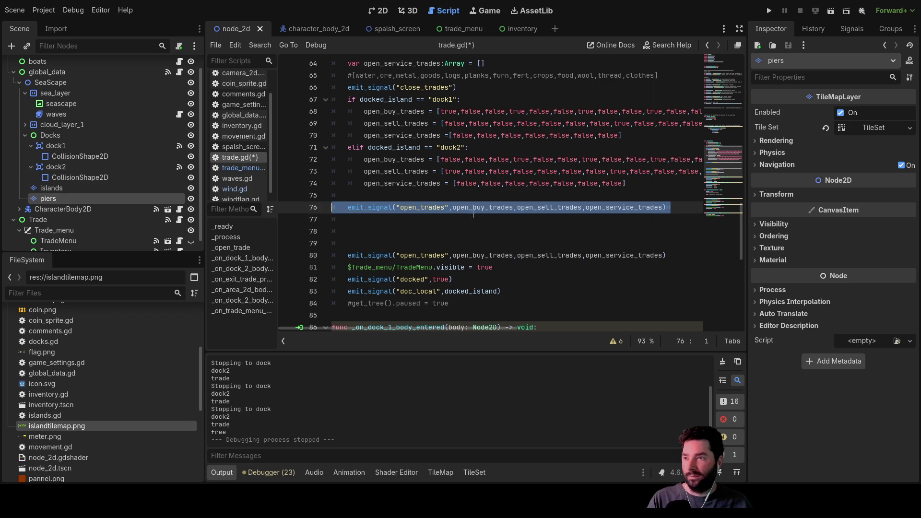
Step: Delete the duplicate emit_signal line and add blank lines above the existing emit block
key("Delete")
key("Delete")
key("Delete")
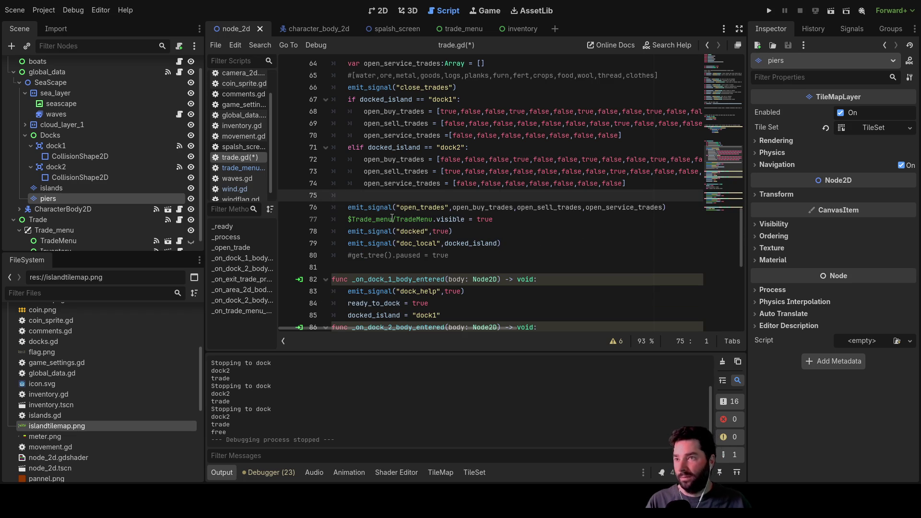
key("Return")
key("Return")
key("Return")
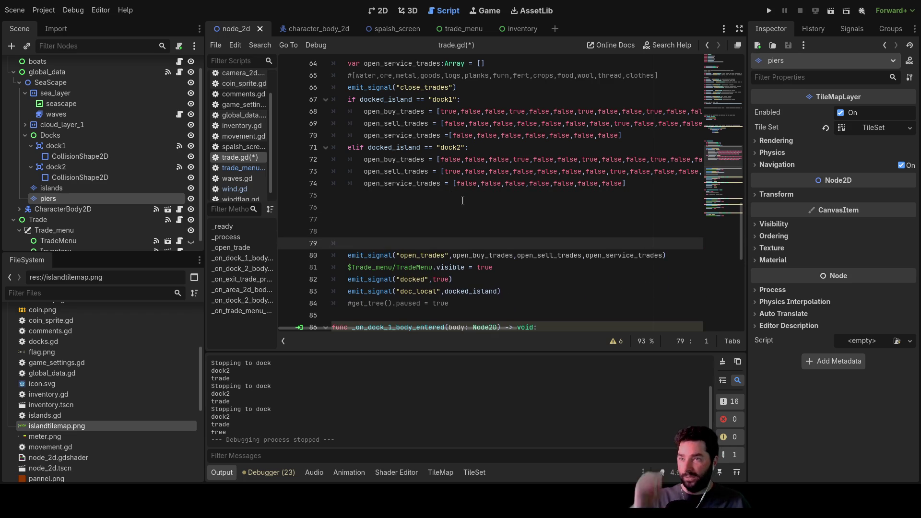
scroll(503, 216, "up", 3)
scroll(504, 216, "down", 2)
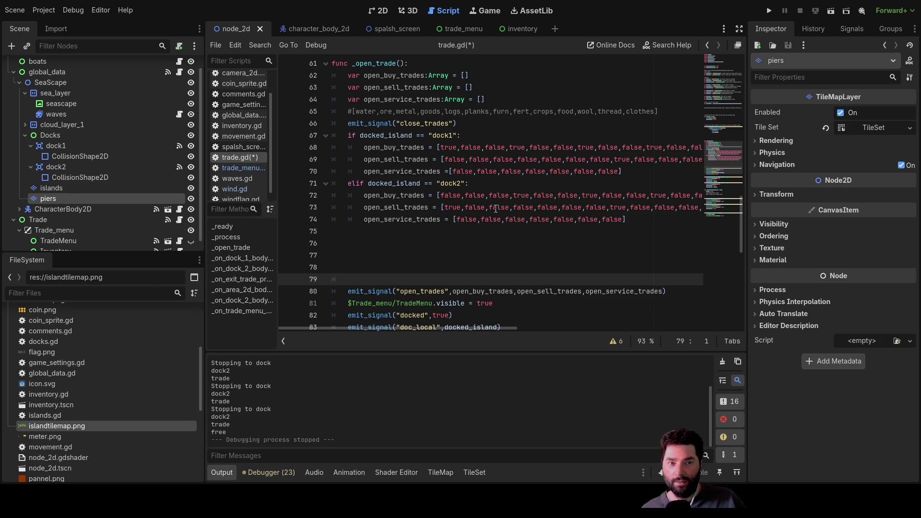
left_click(348, 240)
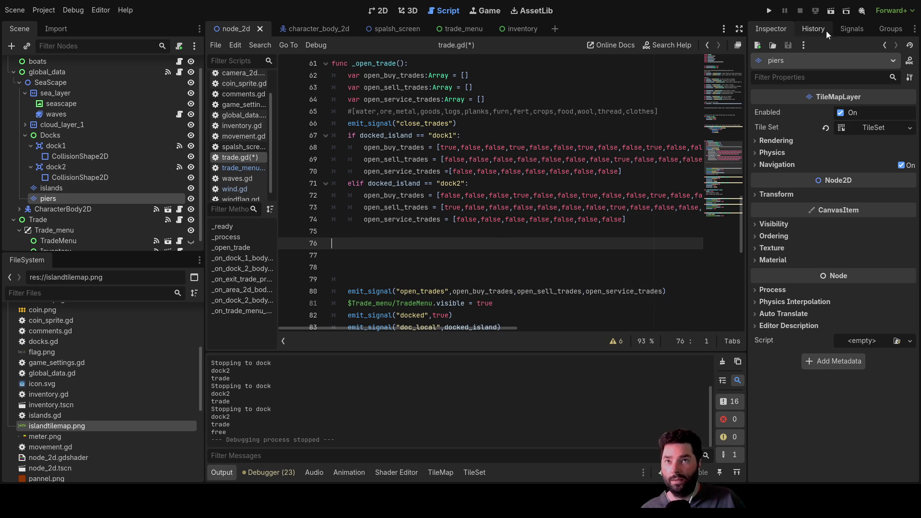
Step: In the Signals panel, select the Trade node and choose its open_trades signal to connect to TradeMenu
left_click(844, 29)
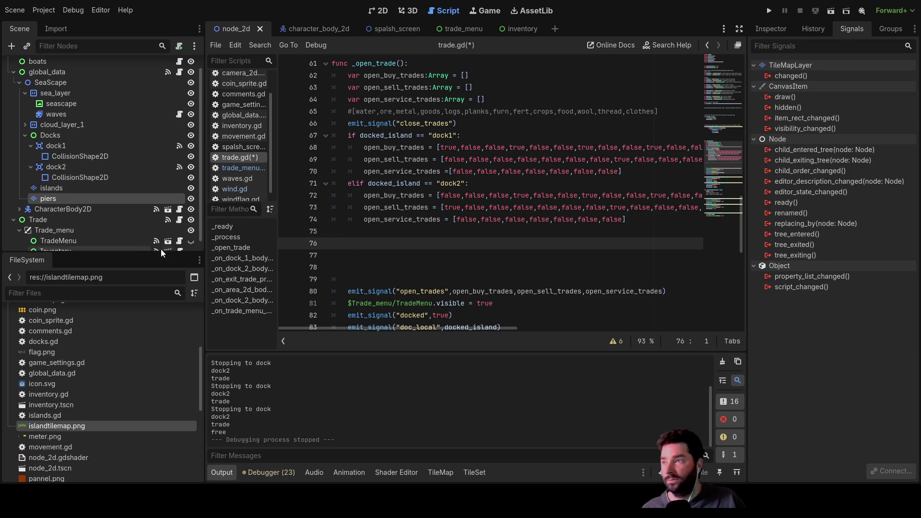
scroll(100, 151, "down", 1)
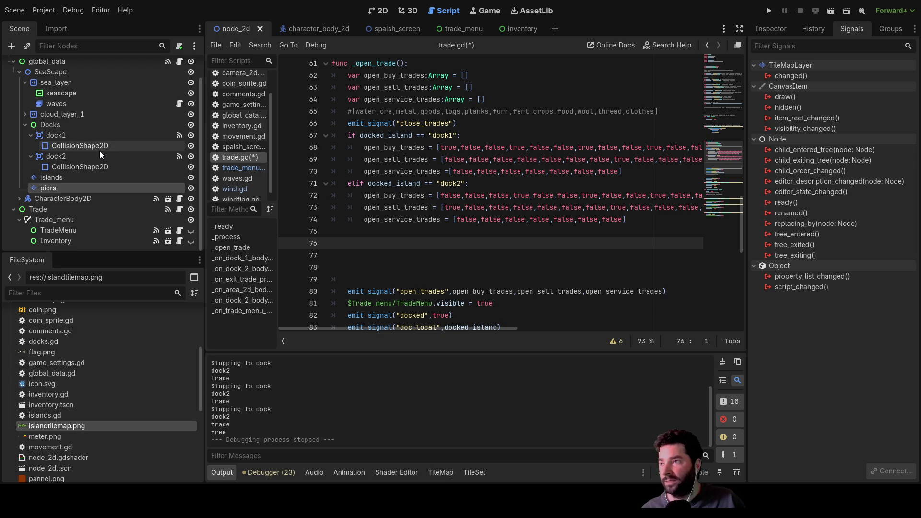
left_click(38, 211)
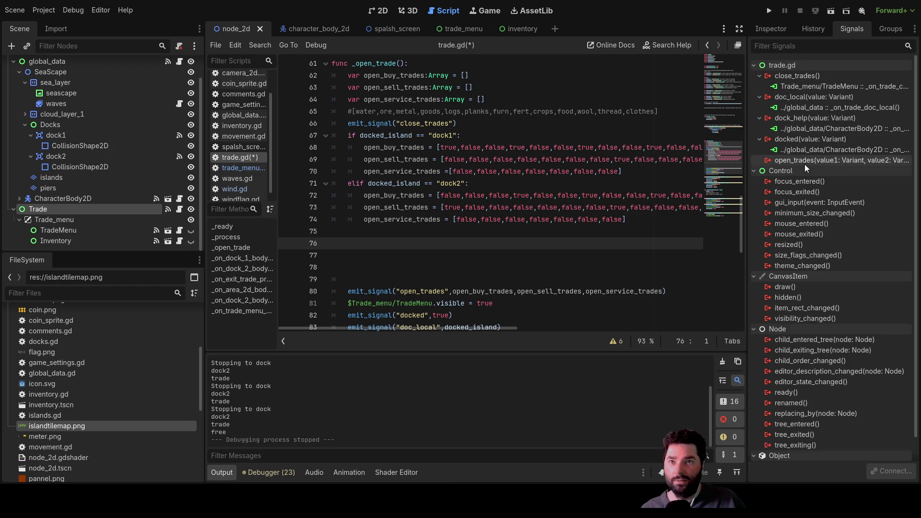
left_click(65, 229)
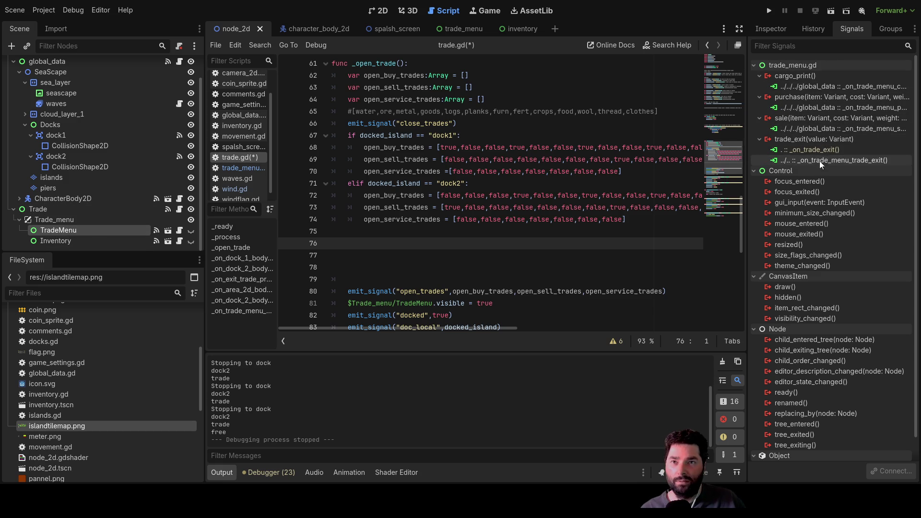
left_click(52, 211)
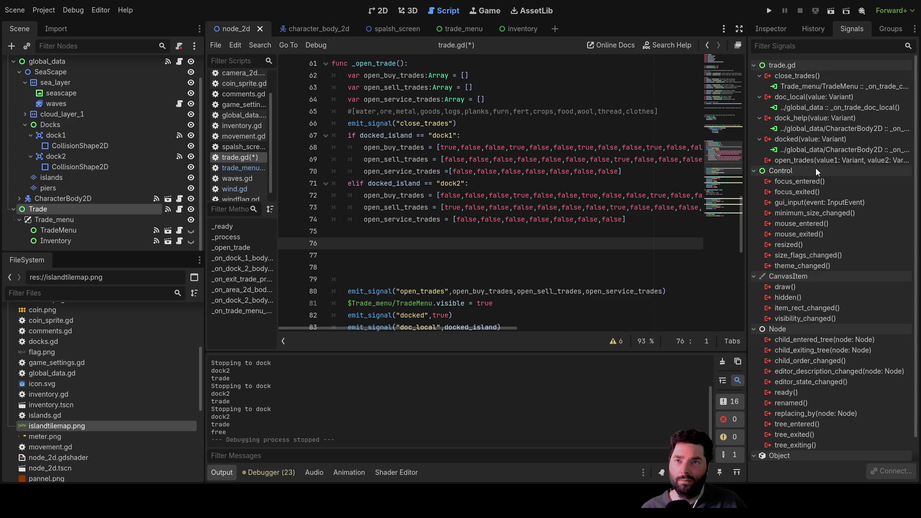
left_click(802, 160)
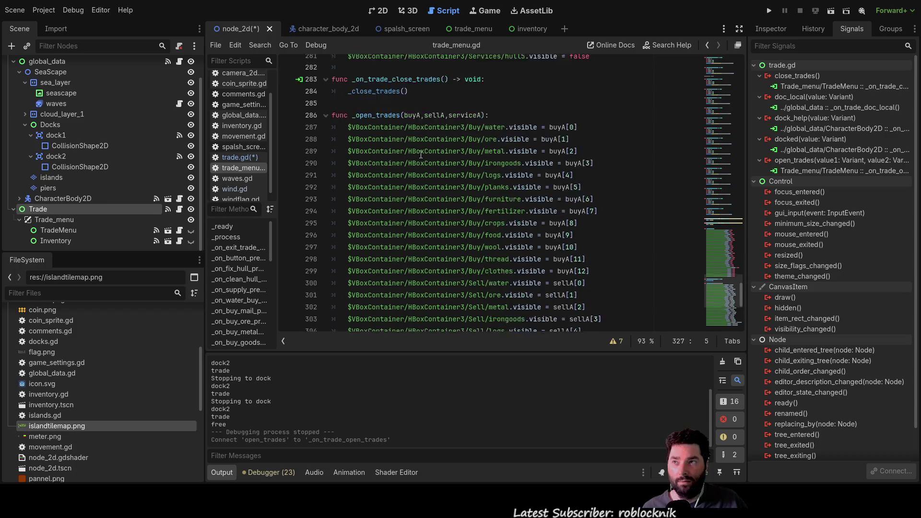
Step: Replace pass in _on_trade_open_trades with an _open_trades() call and remove the leftover comment
scroll(448, 231, "up", 10)
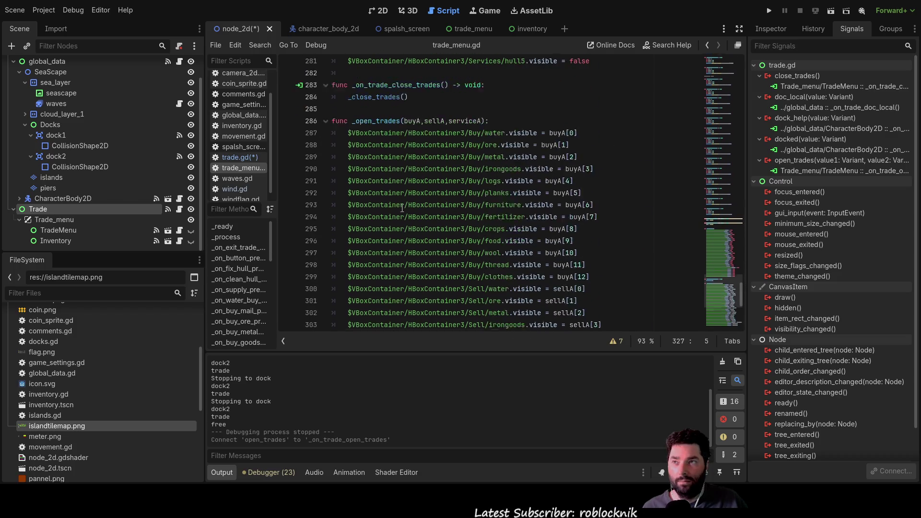
mouse_move(408, 160)
left_mouse_down()
mouse_move(354, 163)
mouse_move(381, 184)
mouse_move(400, 184)
left_mouse_up()
left_click(377, 172)
left_click(353, 184)
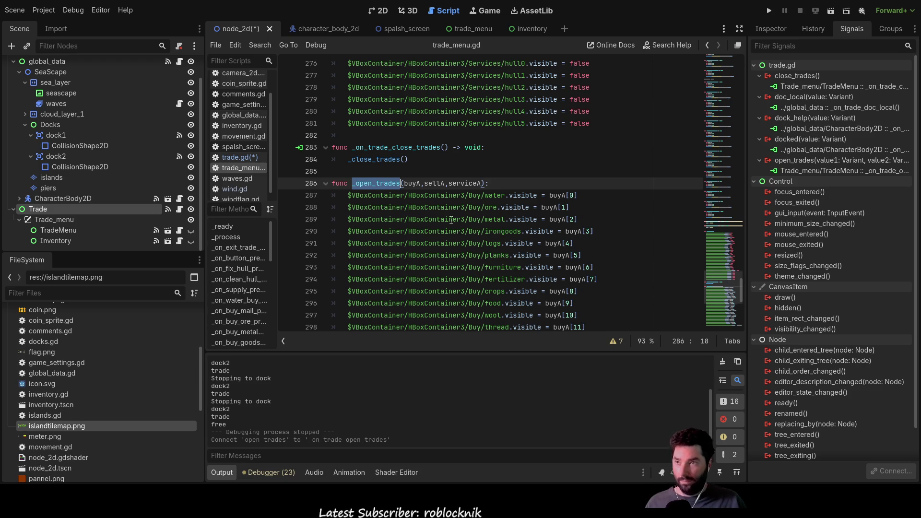
scroll(406, 287, "down", 10)
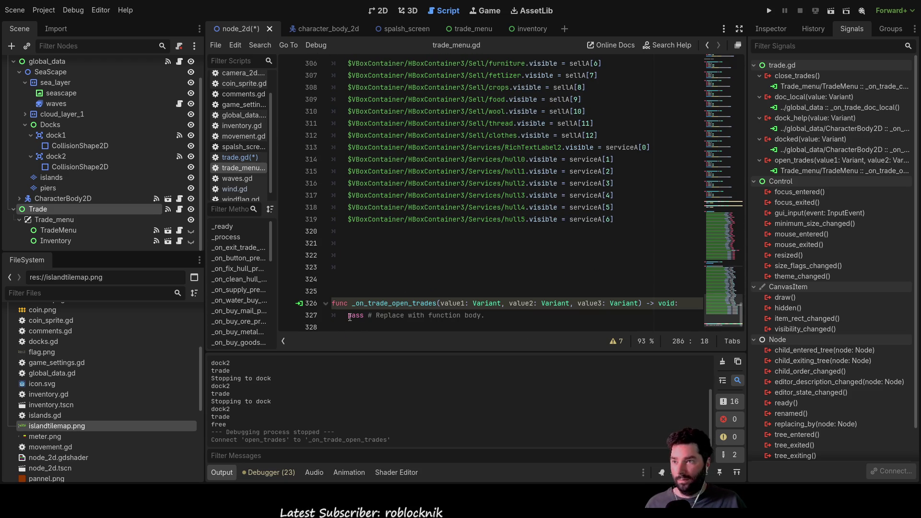
left_click_drag(348, 316, 373, 316)
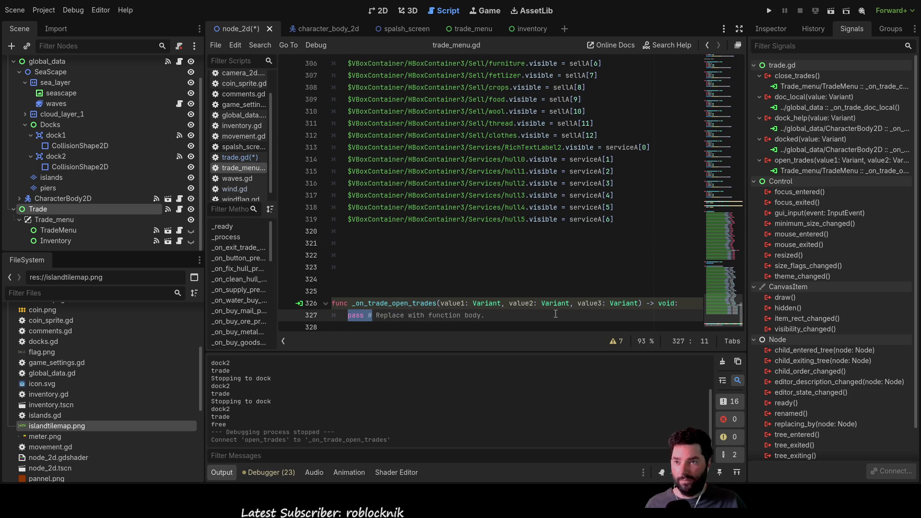
type("_open_trades")
type("()")
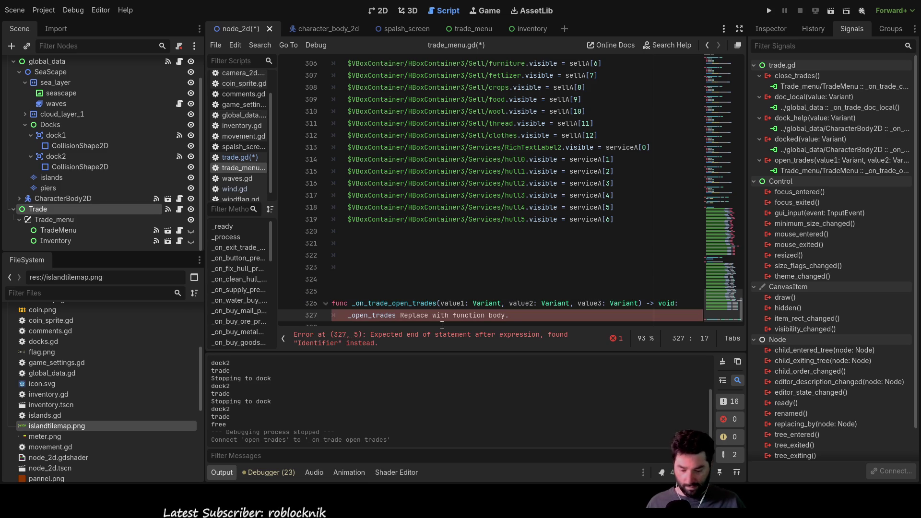
key("shift+Right")
key("shift+Right")
key("shift+Right")
key("shift+Right")
key("shift+Right")
key("shift+Right")
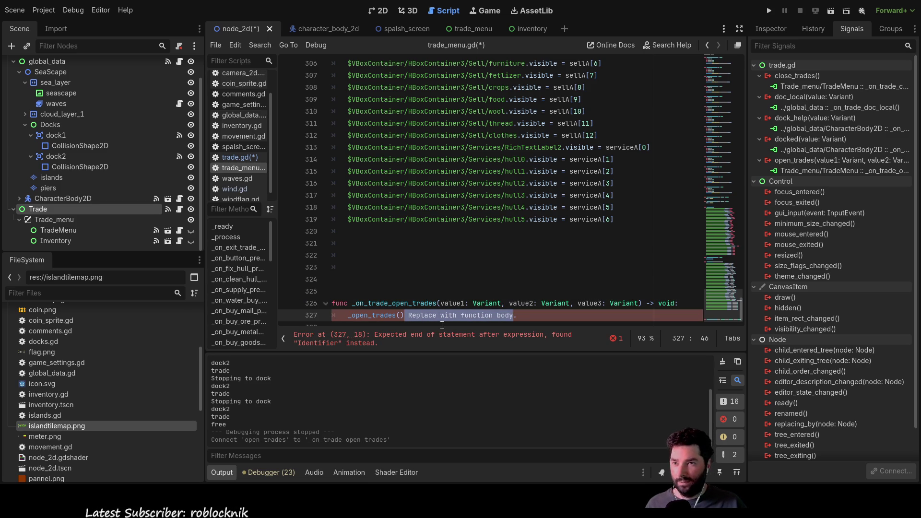
key("BackSpace")
key("Up")
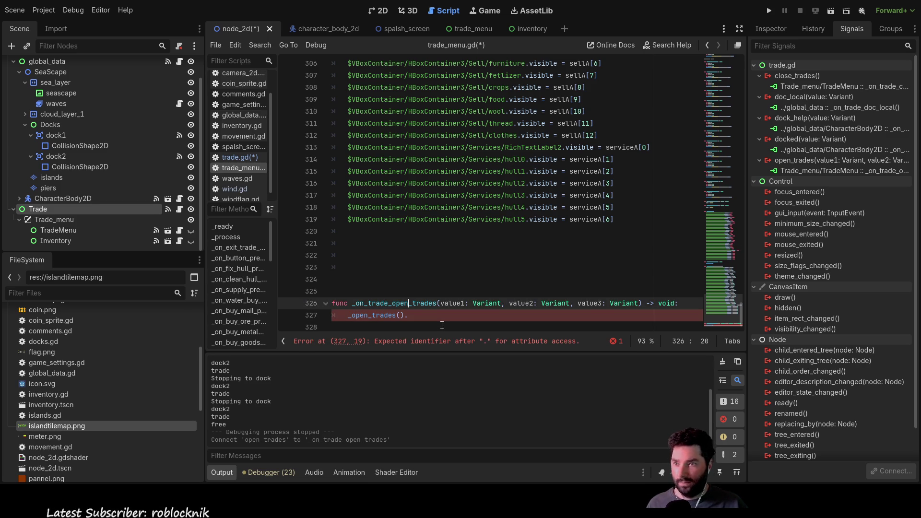
Step: Pass value1, value2 and value3 as arguments to the _open_trades call
double_click(450, 304)
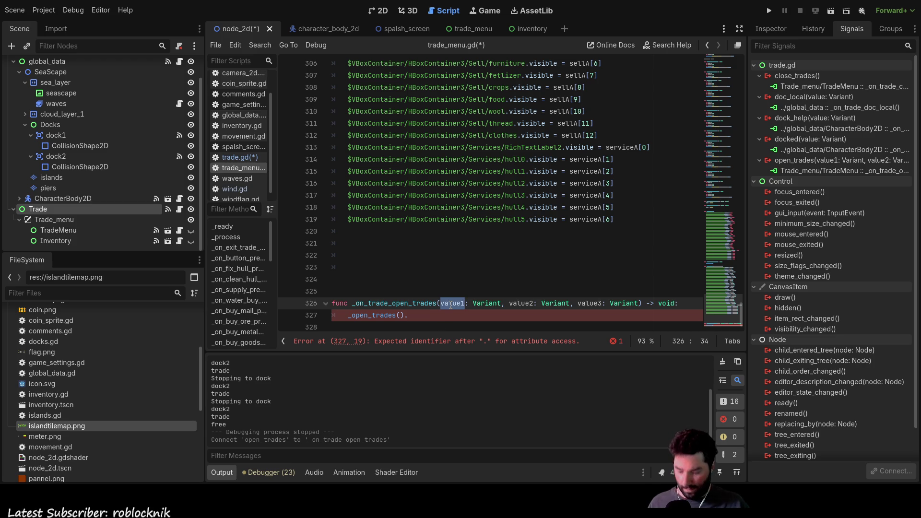
left_click(399, 315)
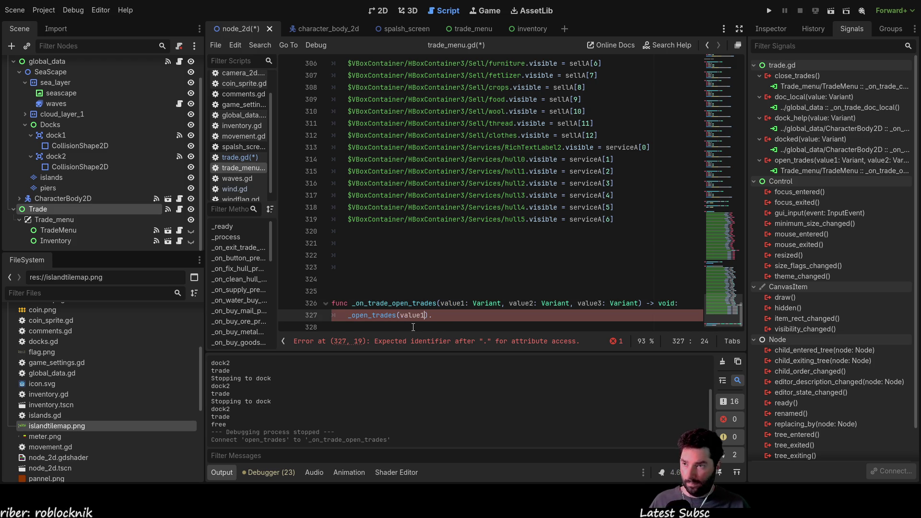
type(",value1,value1")
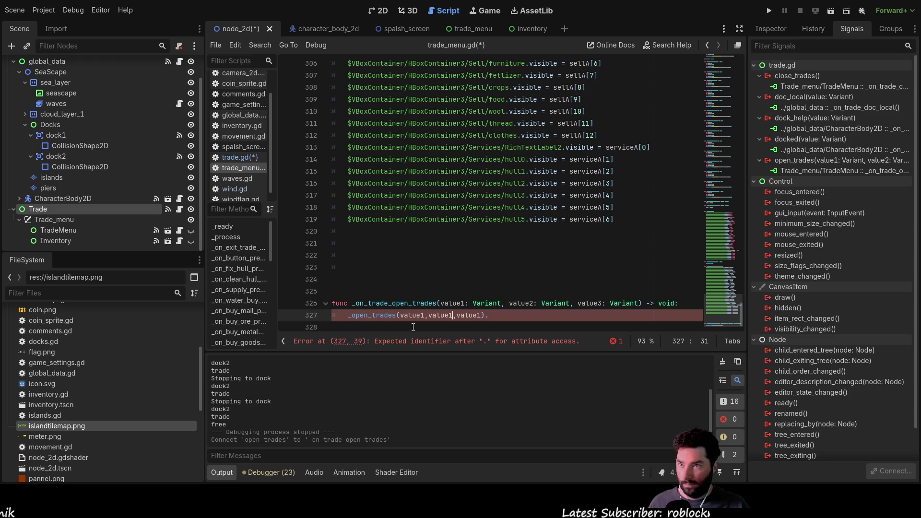
key("Right")
key("Right")
key("Right")
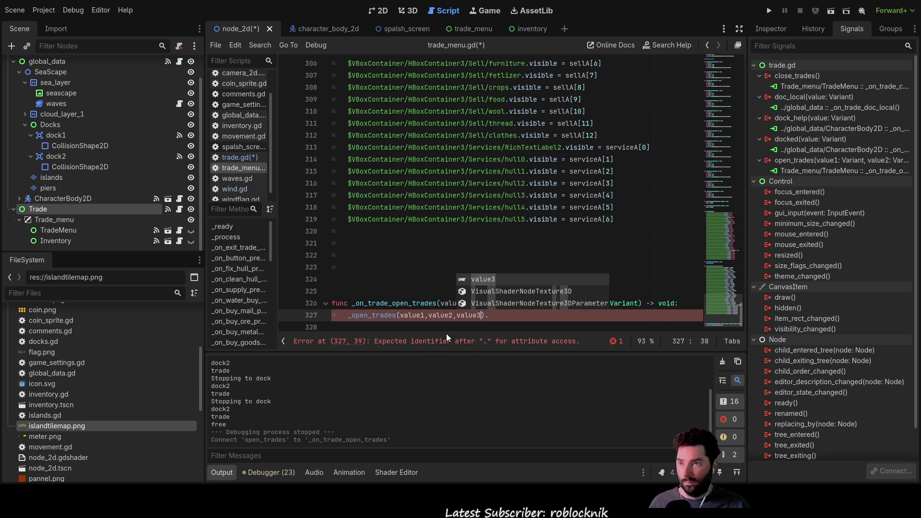
key("Home")
key("Home")
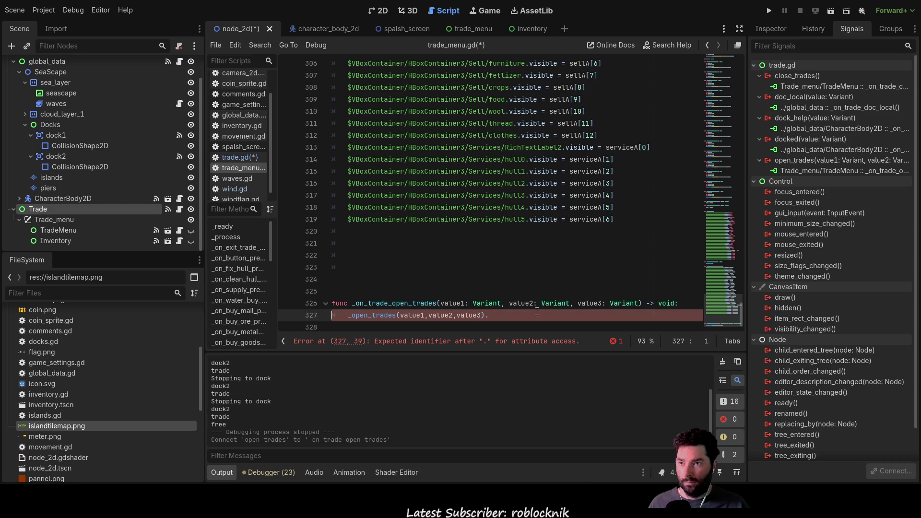
left_click(506, 319)
key("BackSpace")
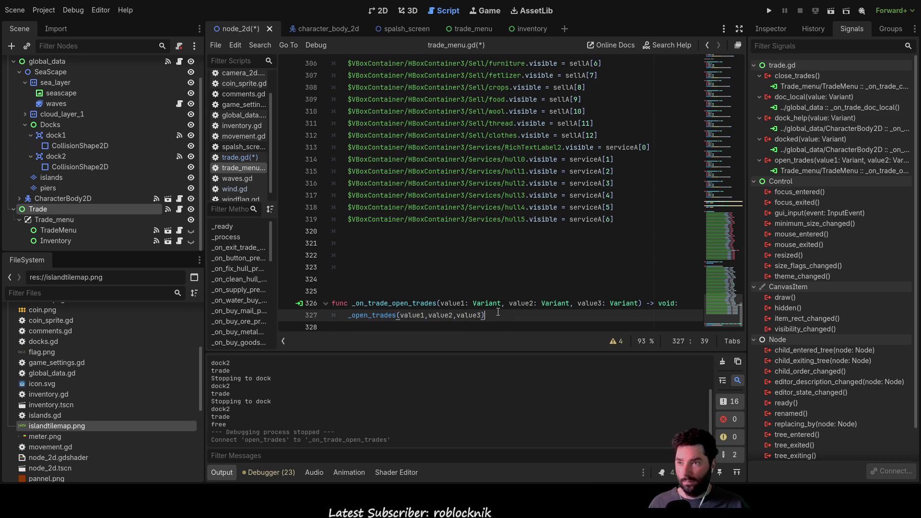
Step: Move the _on_trade_open_trades handler up below _on_trade_close_trades, above func _open_trades
left_click_drag(500, 316, 331, 301)
key("ctrl+c")
key("BackSpace")
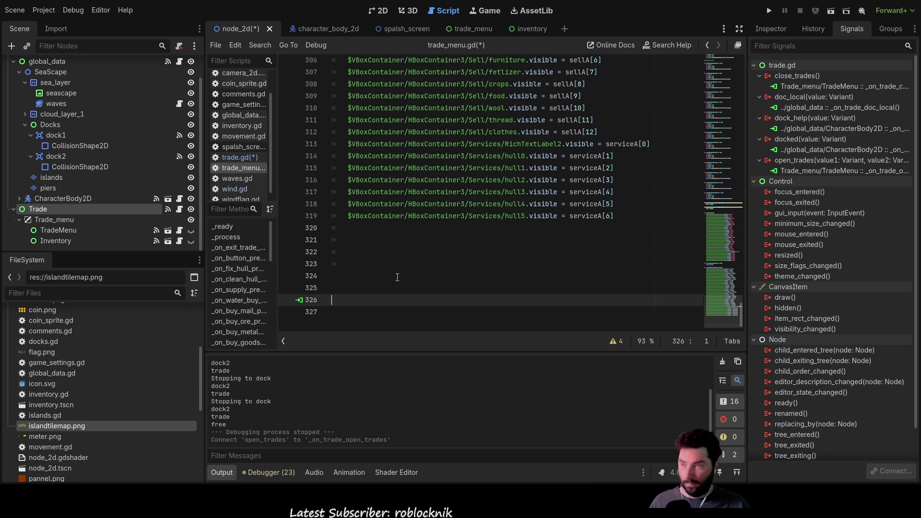
scroll(390, 283, "up", 10)
left_click(403, 216)
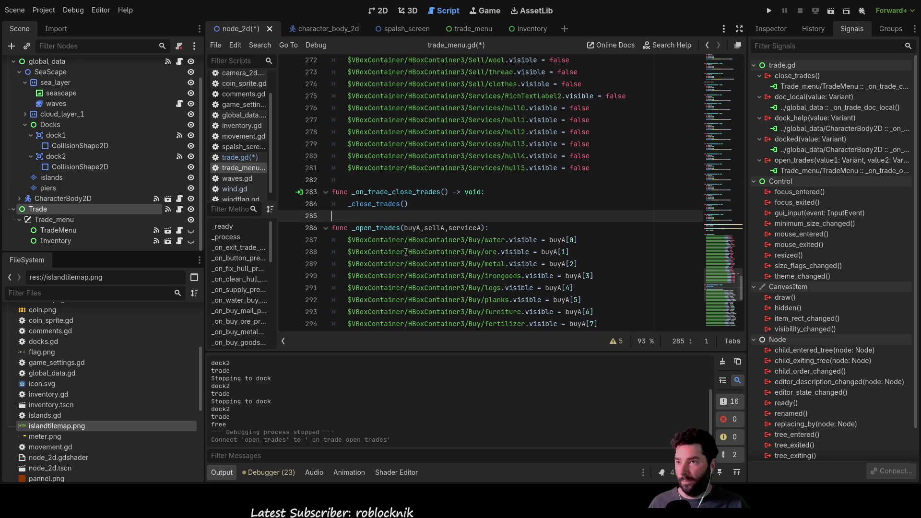
key("Return")
key("Return")
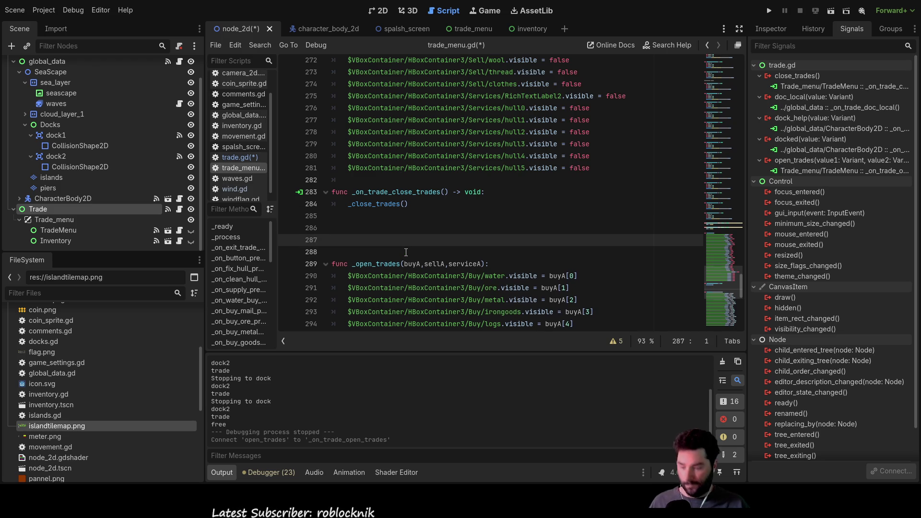
key("ctrl+v")
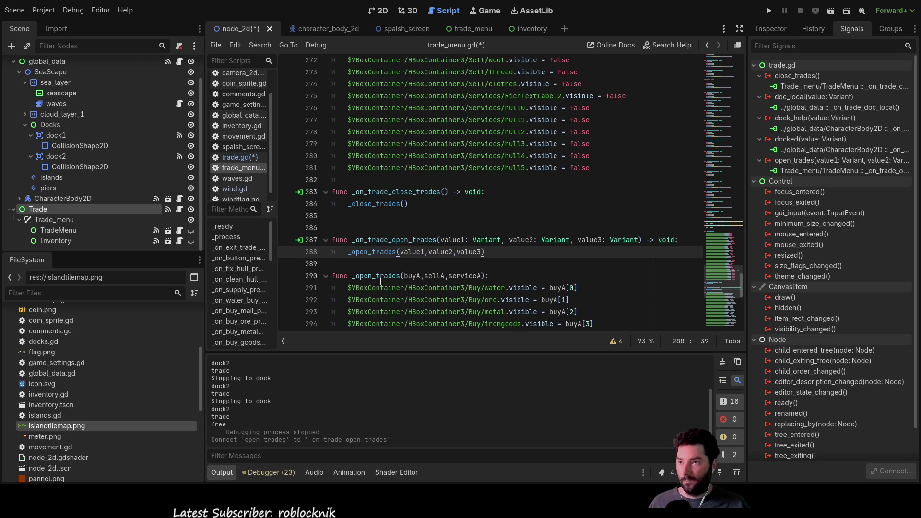
left_click(370, 264)
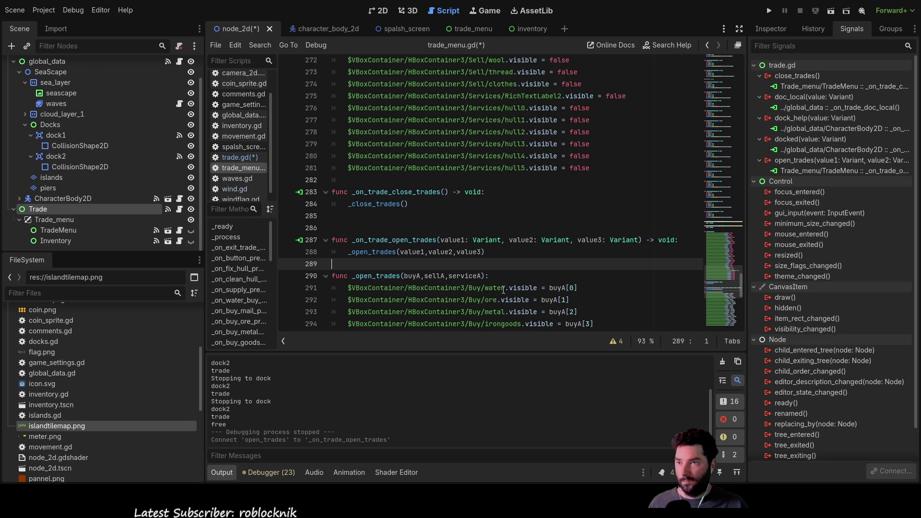
scroll(461, 187, "down", 2)
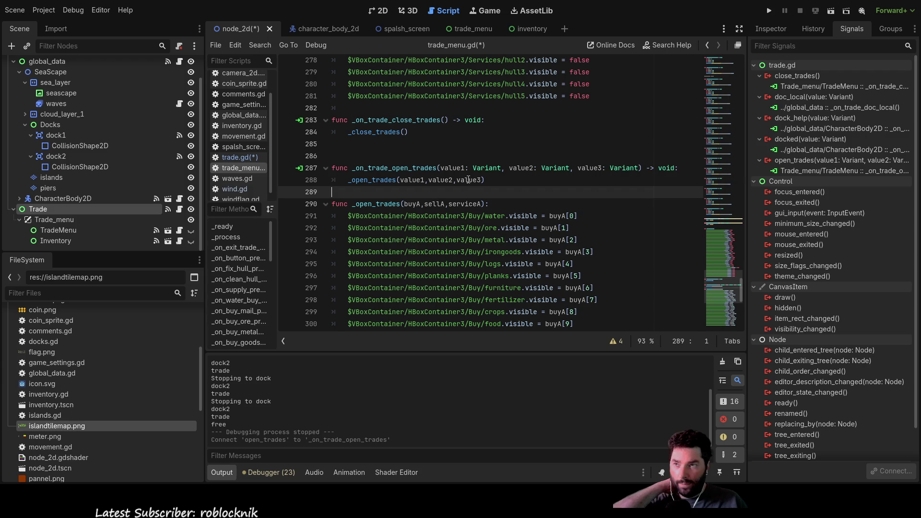
double_click(452, 168)
double_click(412, 203)
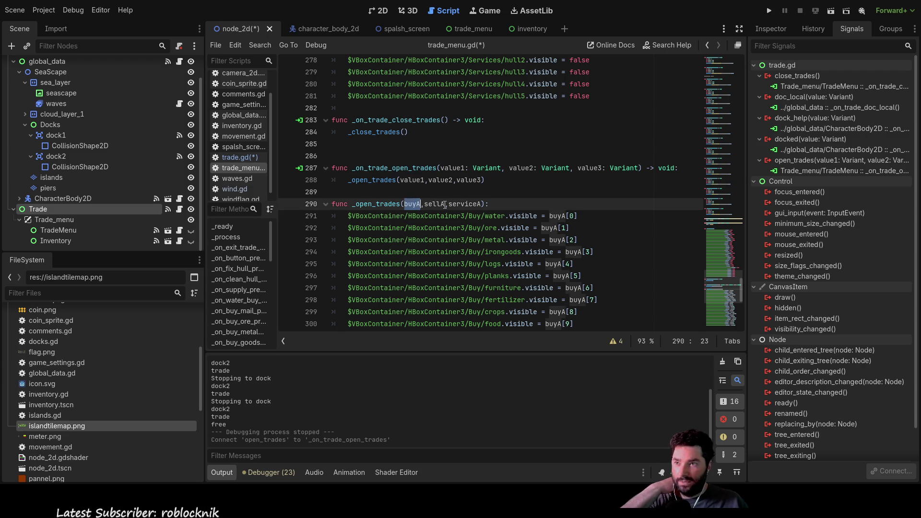
key("Up")
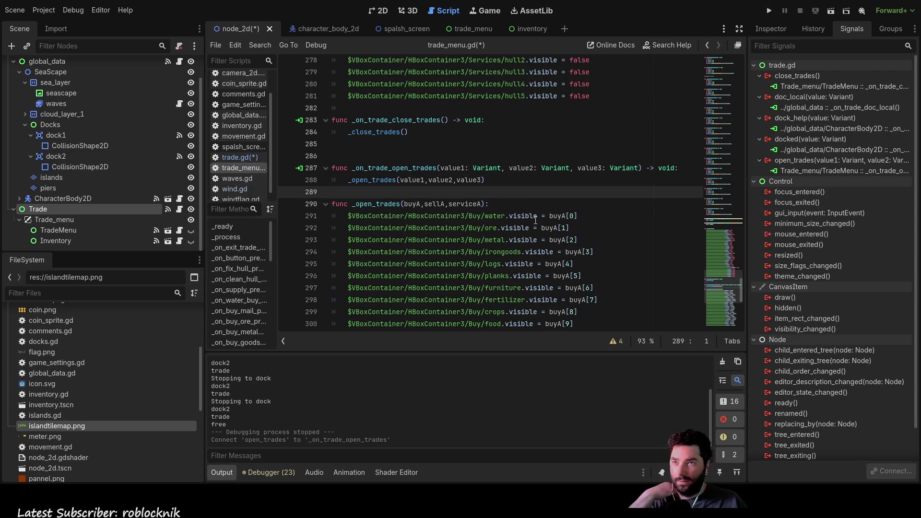
Step: Run the game, dock with E and see Mail, Iron Goods, Furniture, Food, Clothes offered, then stop
left_click(769, 11)
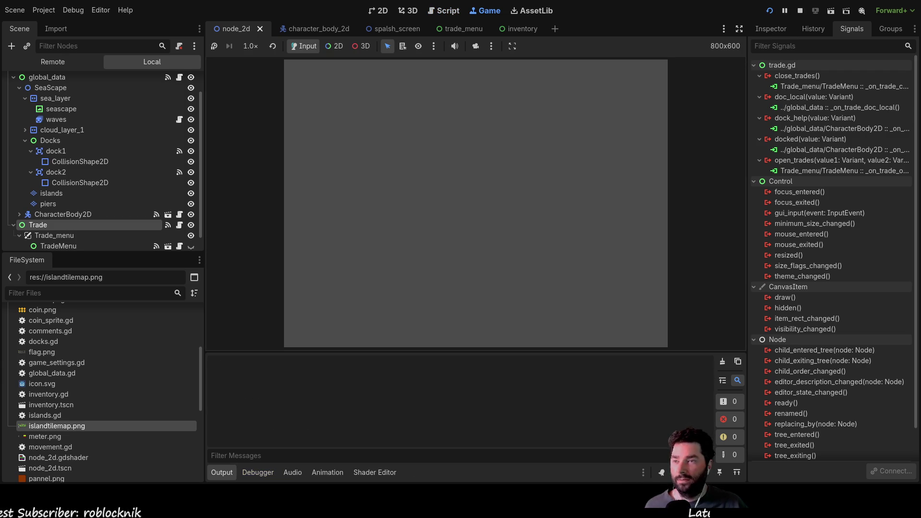
left_click(326, 73)
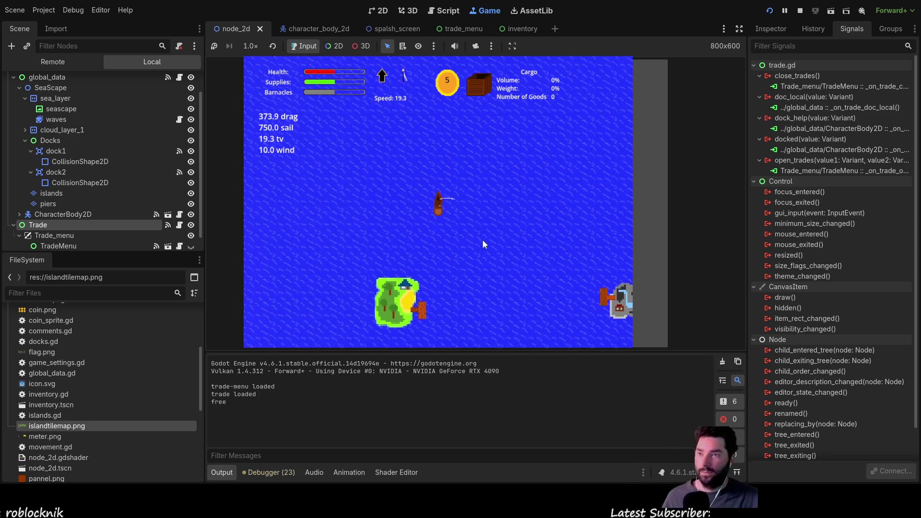
key("s")
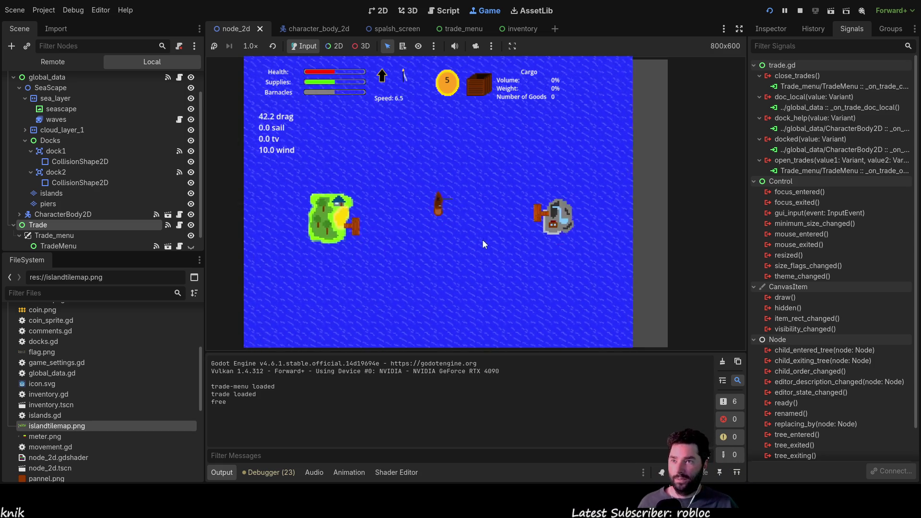
key("e")
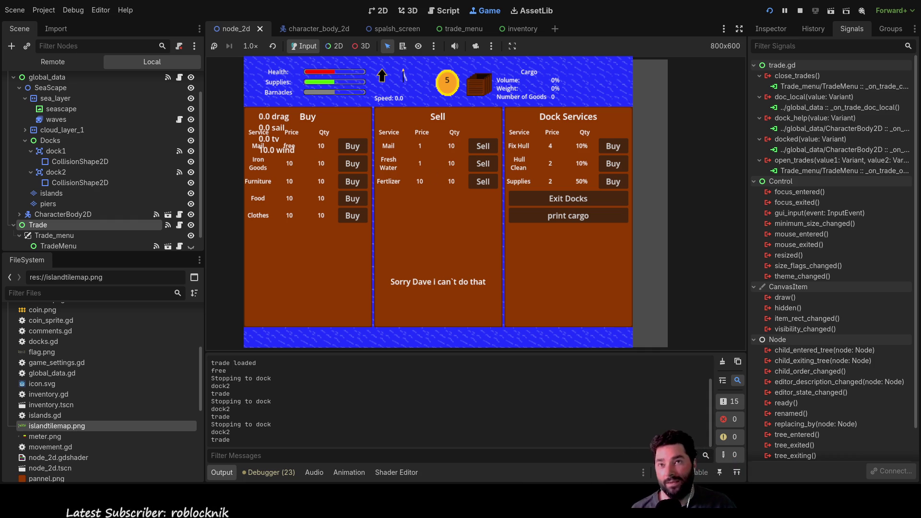
left_click(800, 11)
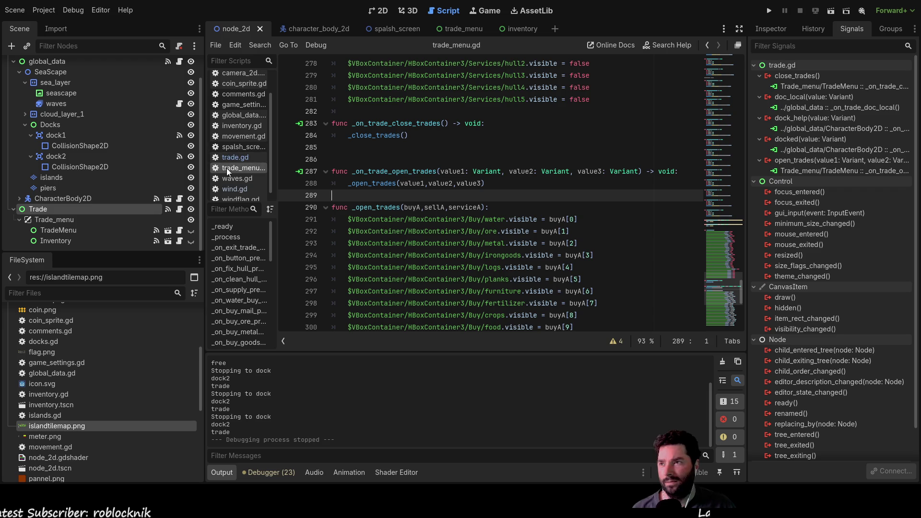
Step: Replace dock2's open_buy_trades and open_sell_trades with the new boolean arrays in trade.gd
left_click(239, 156)
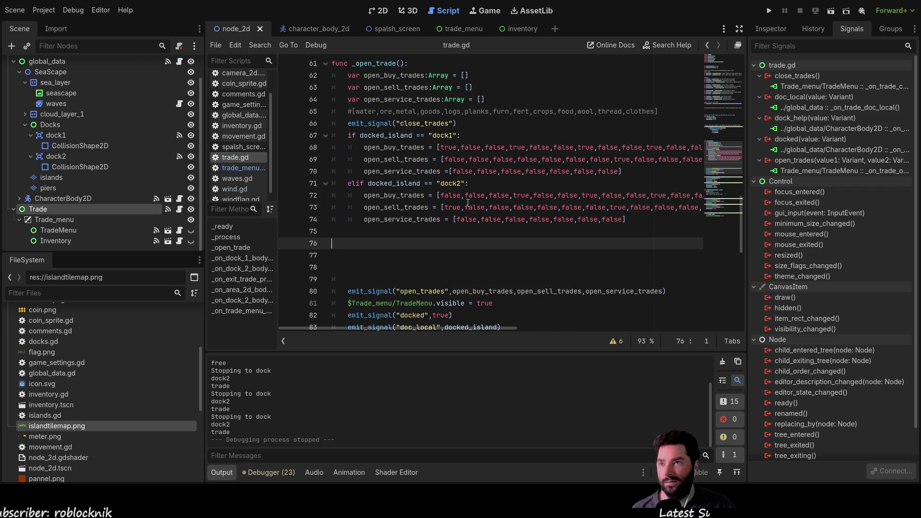
key("Up")
key("Up")
key("Up")
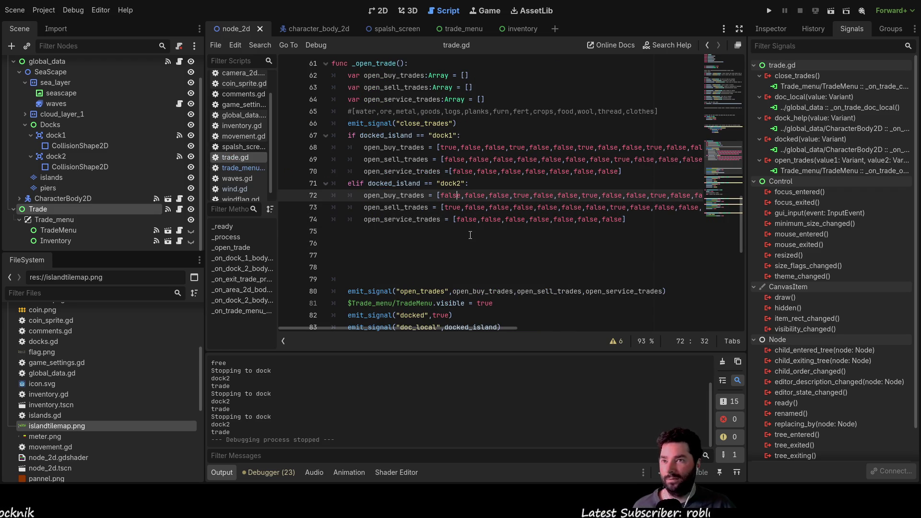
left_click_drag(420, 330, 533, 330)
left_click_drag(652, 207, 336, 211)
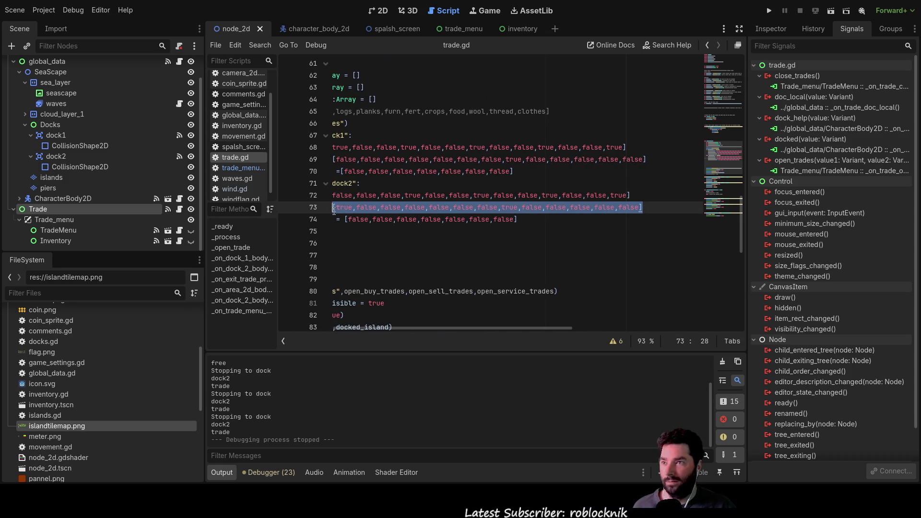
key("BackSpace")
key("BackSpace")
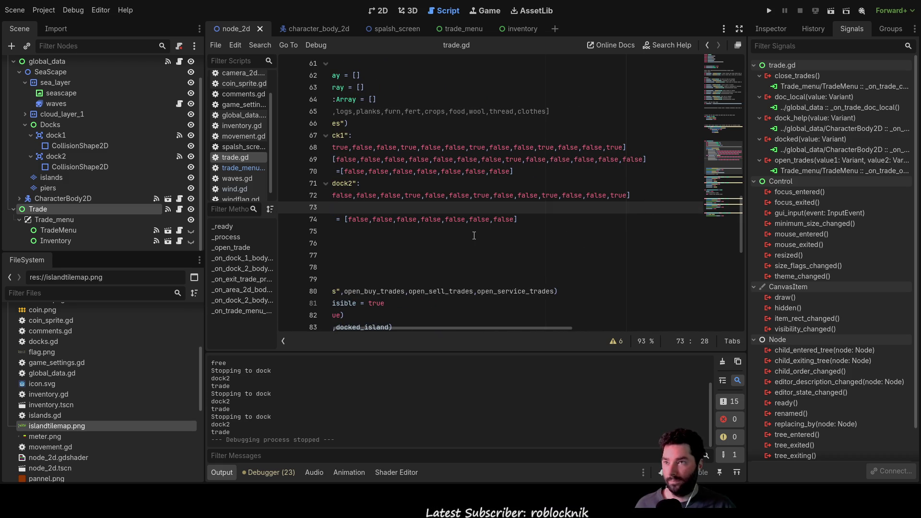
key("Up")
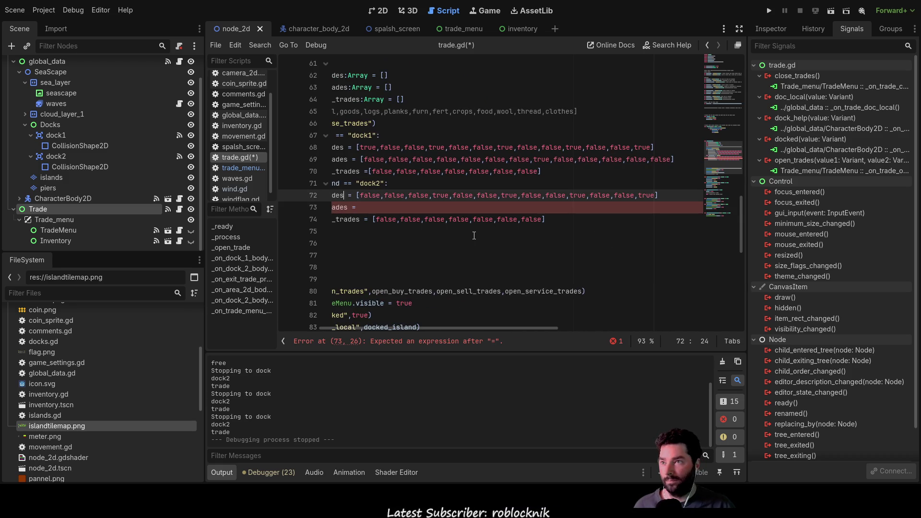
type("[true,false,false,false,false,false,false,true,false,false,false,false,false]")
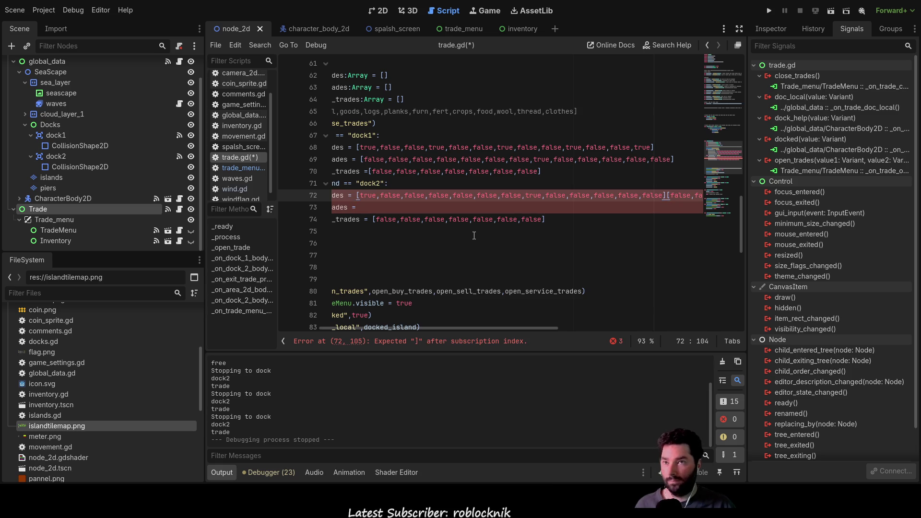
key("ctrl+shift+Right")
key("ctrl+shift+Right")
key("ctrl+shift+Right")
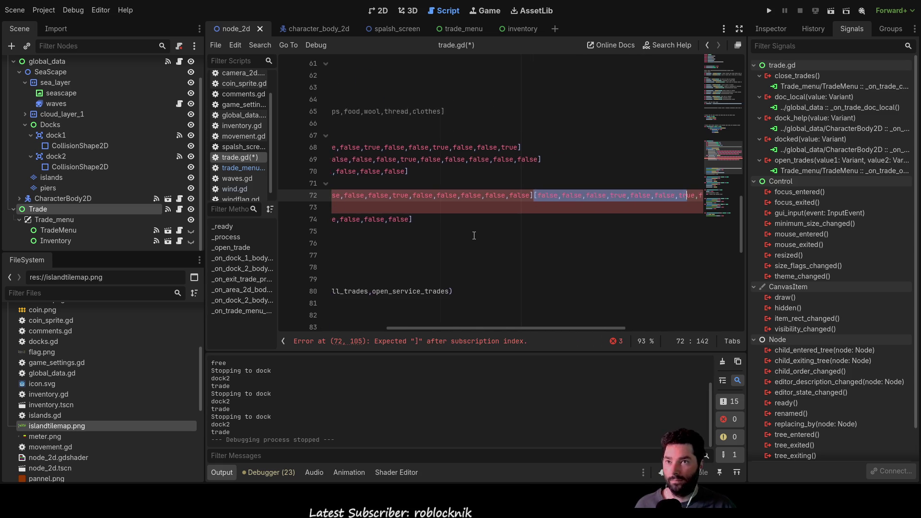
key("shift+Home")
key("shift+Down")
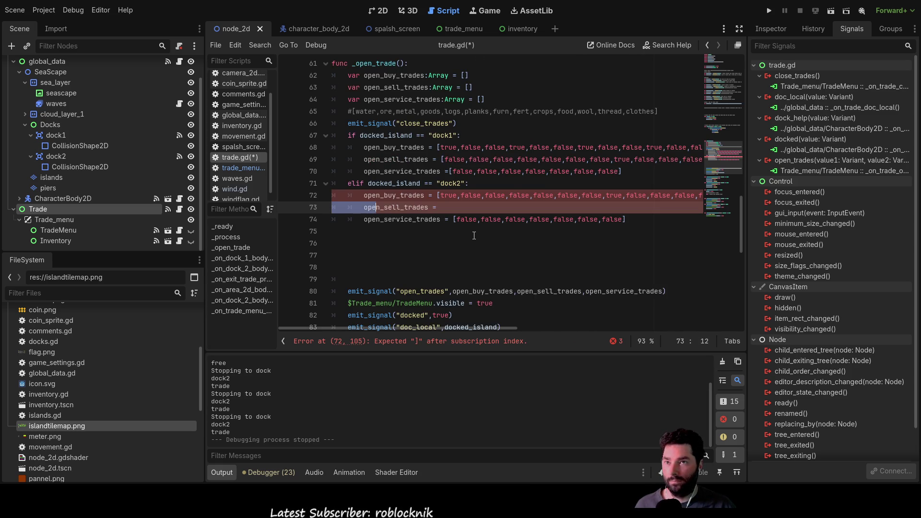
key("shift+Left")
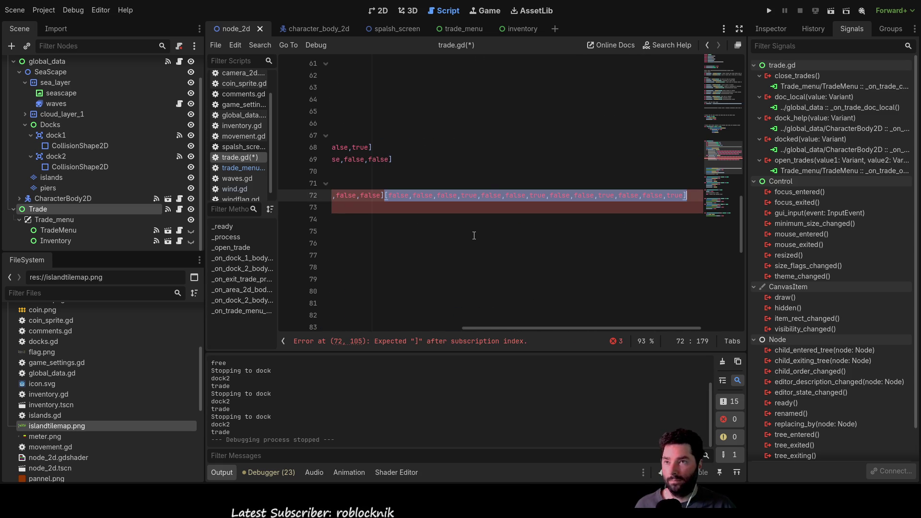
key("ctrl+x")
key("Down")
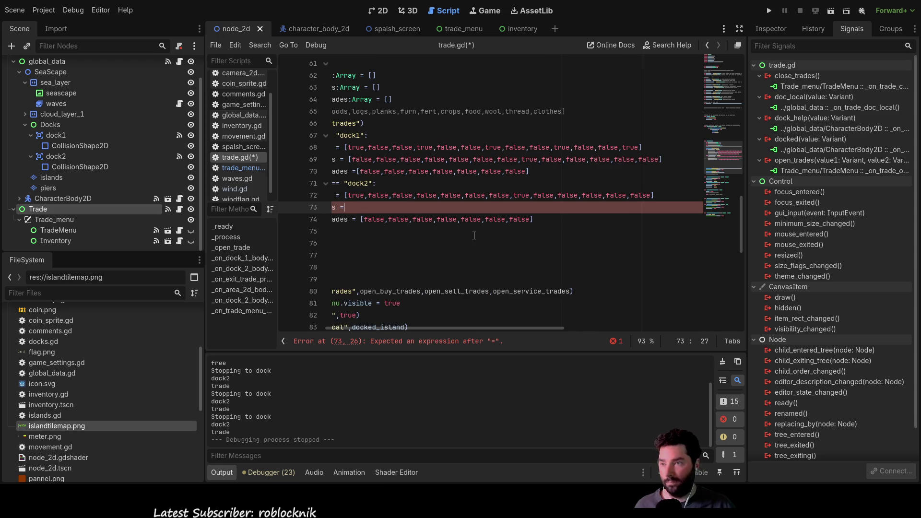
key("ctrl+v")
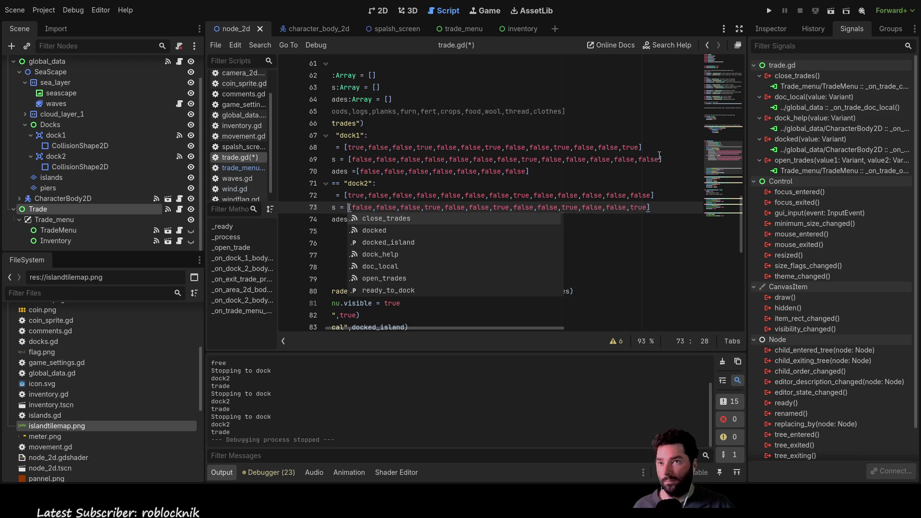
Step: Replace dock1's buy and sell arrays with new ones, the sell list holding 13 flags, and run with F5
left_click_drag(663, 159, 349, 159)
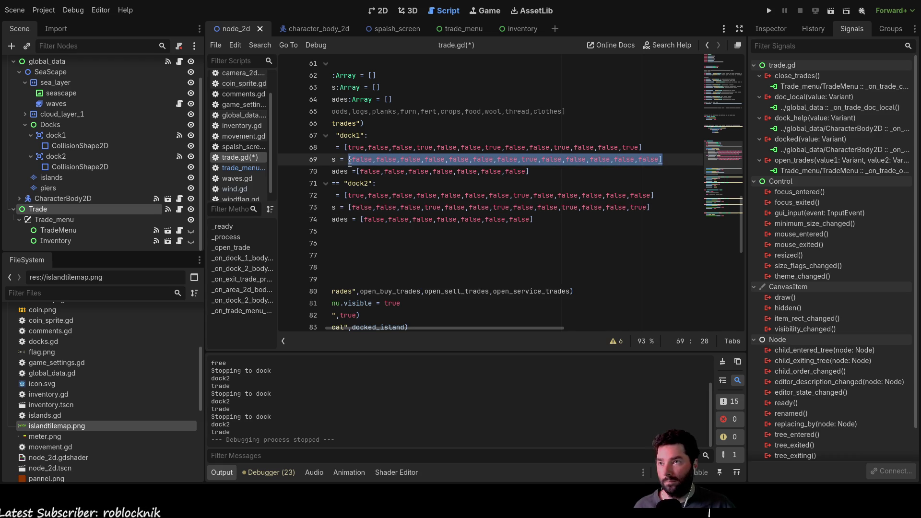
key("BackSpace")
key("Up")
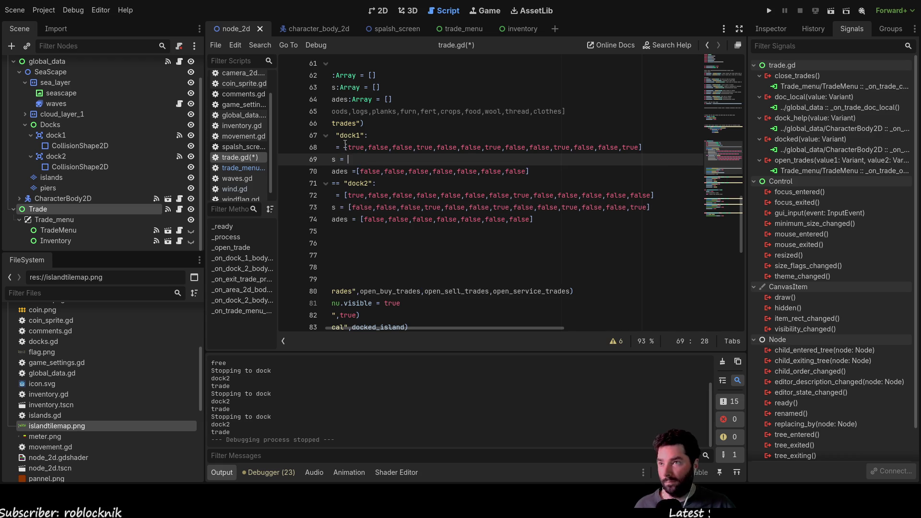
key("ctrl+v")
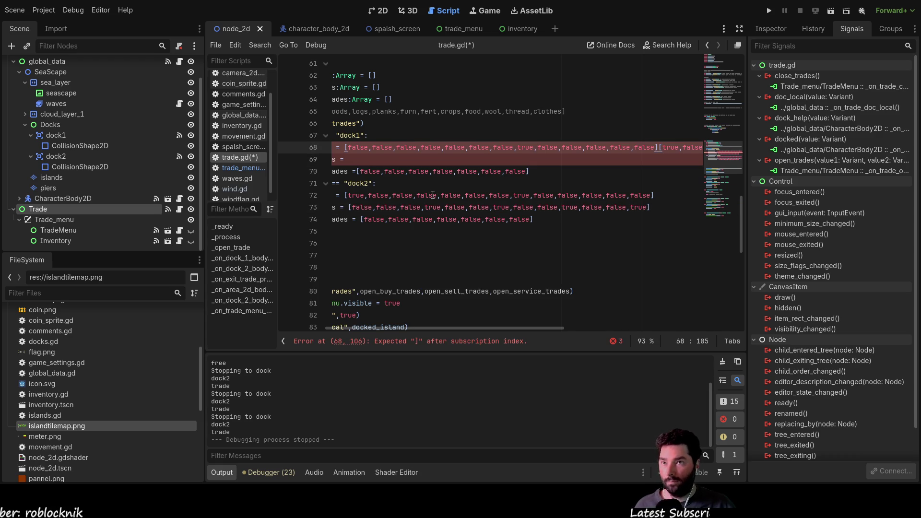
key("shift+Right")
key("shift+Right")
key("shift+Right")
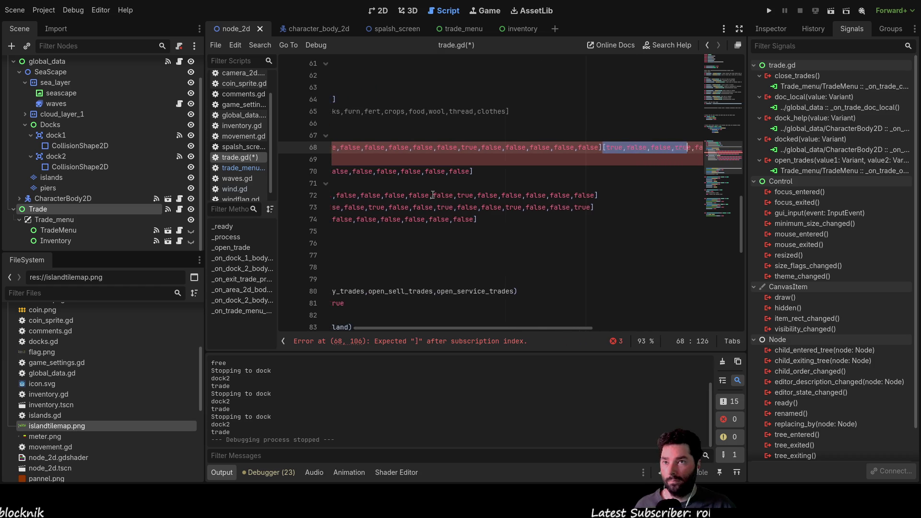
key("shift+Right")
key("shift+Right")
key("shift+Right")
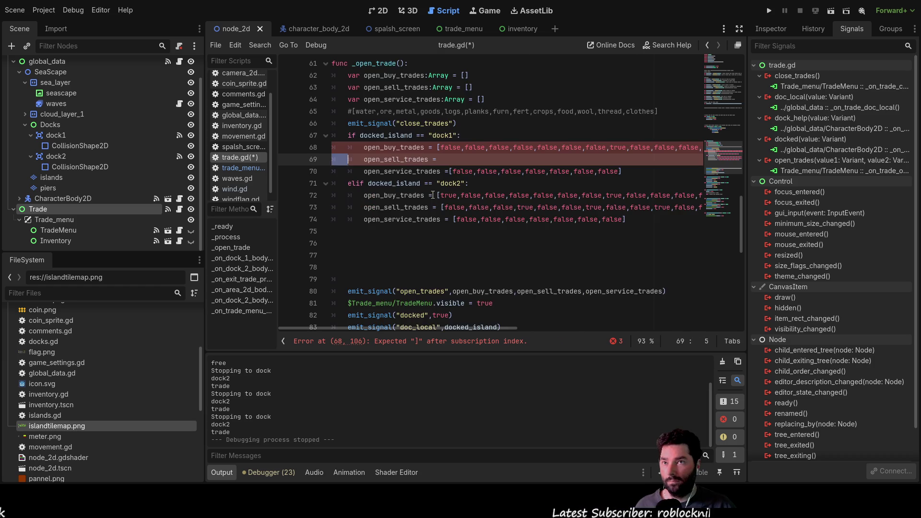
key("shift+Left")
key("BackSpace")
key("Down")
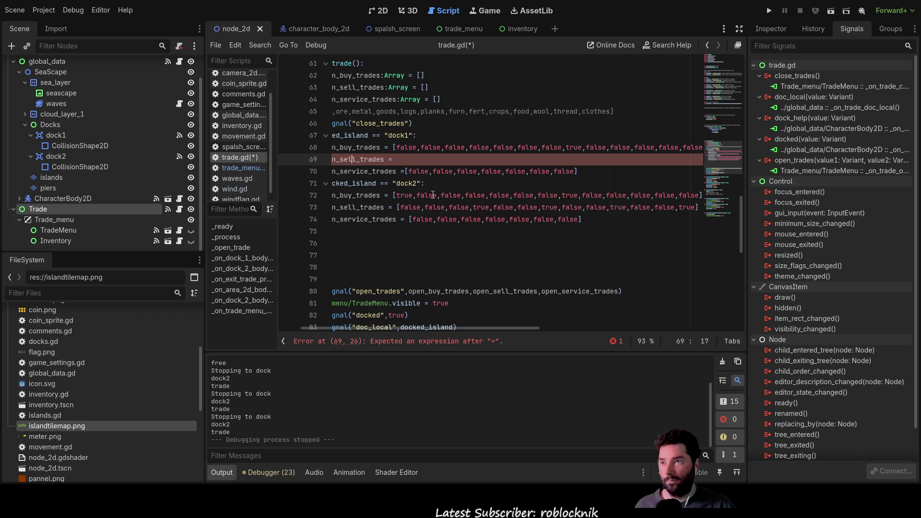
key("ctrl+v")
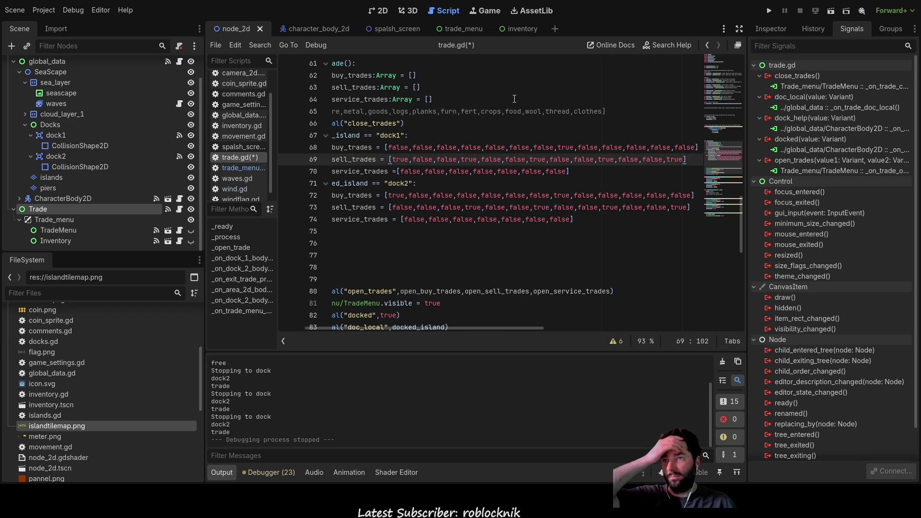
key("F5")
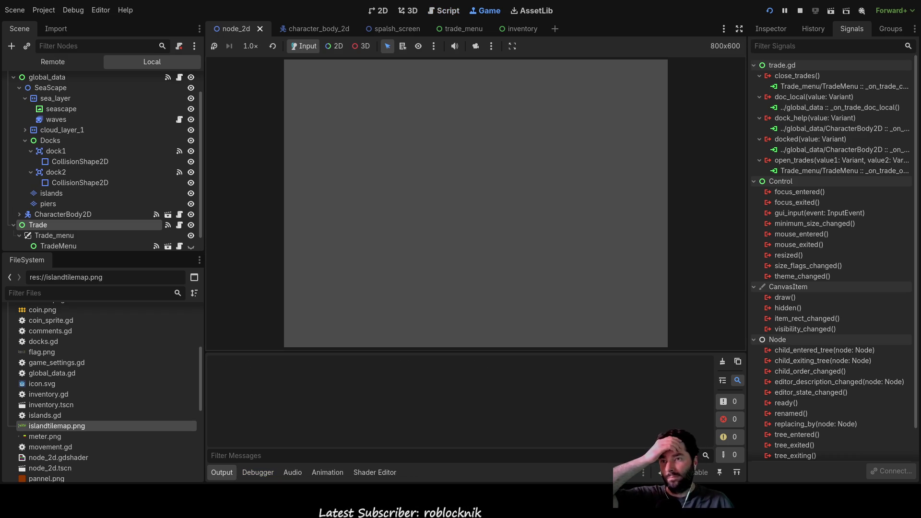
Step: Start the game and dock at the first island, opening and exiting its trade menu twice
left_click(345, 77)
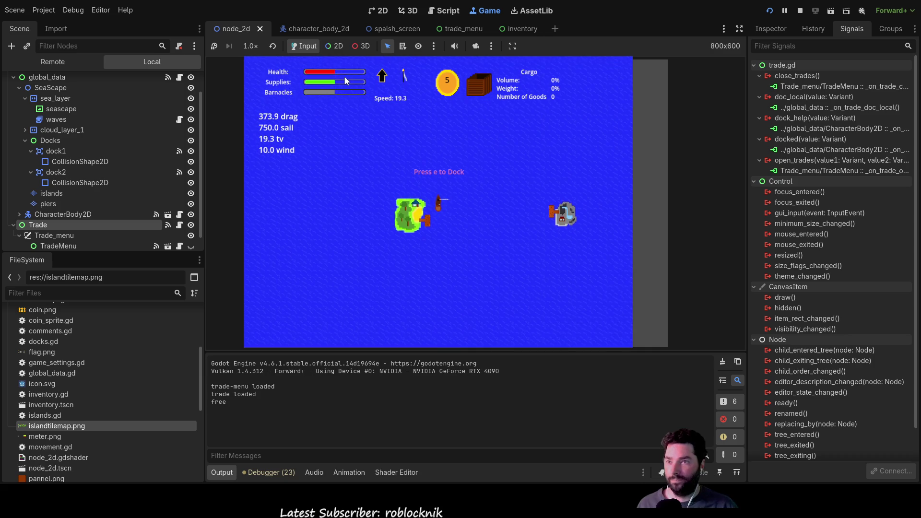
key("s")
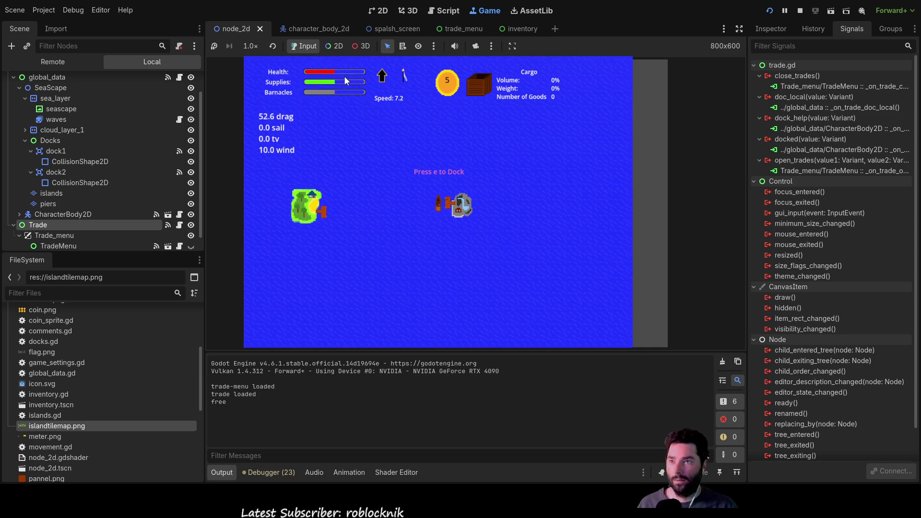
key("e")
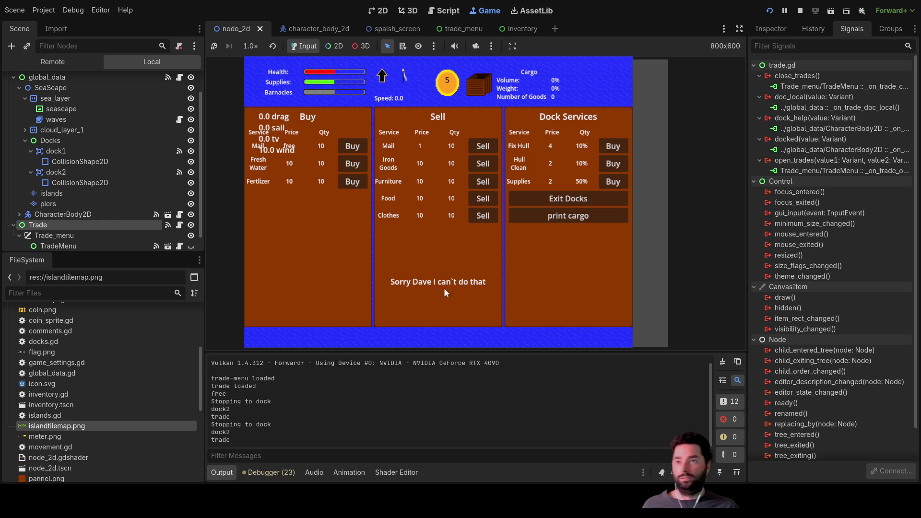
left_click(569, 196)
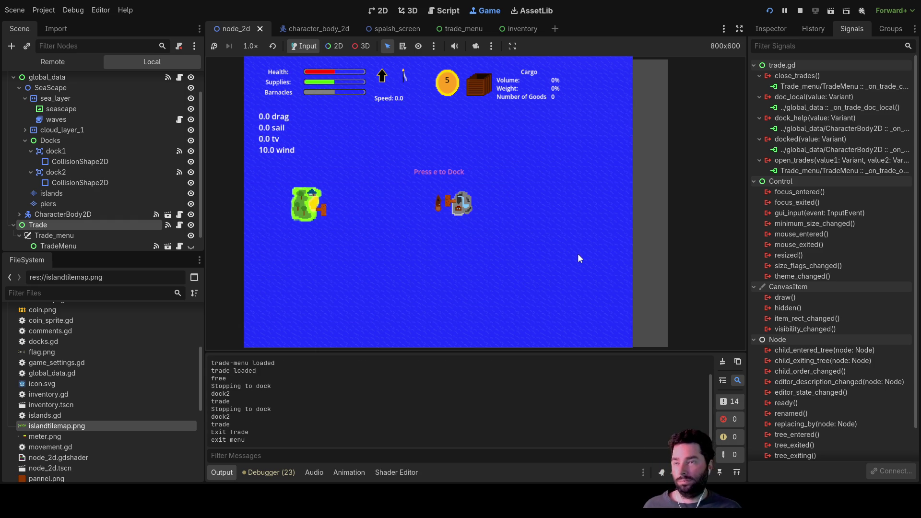
key("Left")
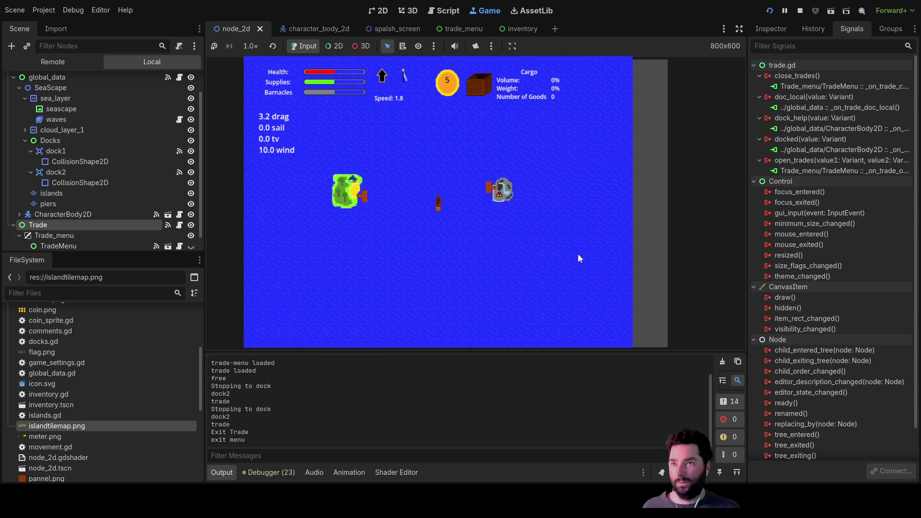
key("e")
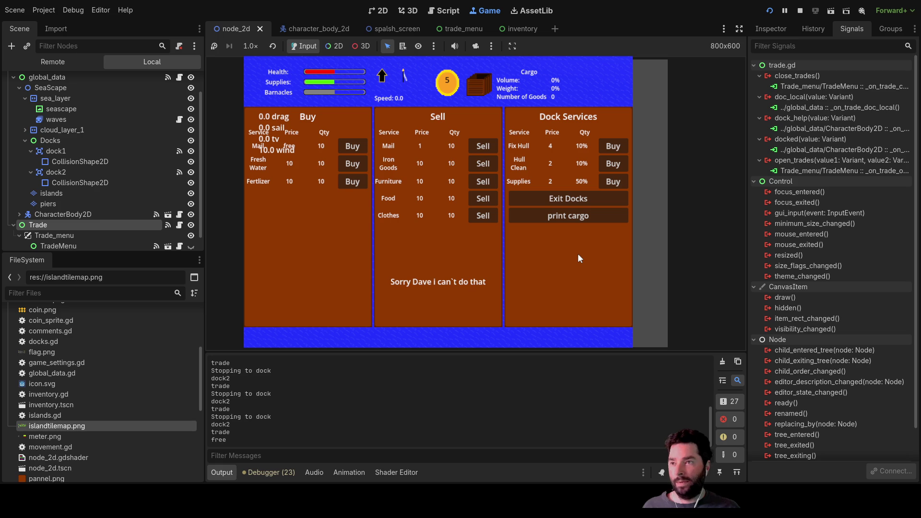
left_click(580, 200)
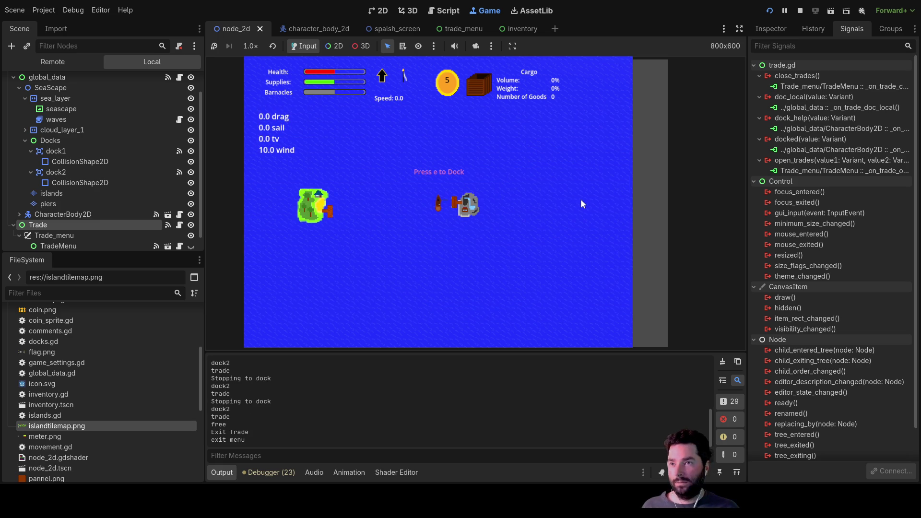
Step: Dock at the other island, close the dock1 trade menu, and stop the game
key("e")
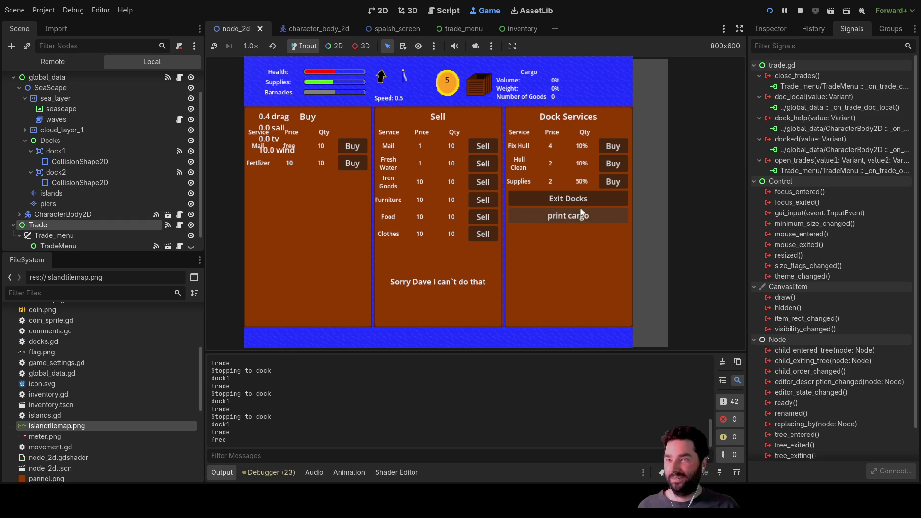
left_click(557, 199)
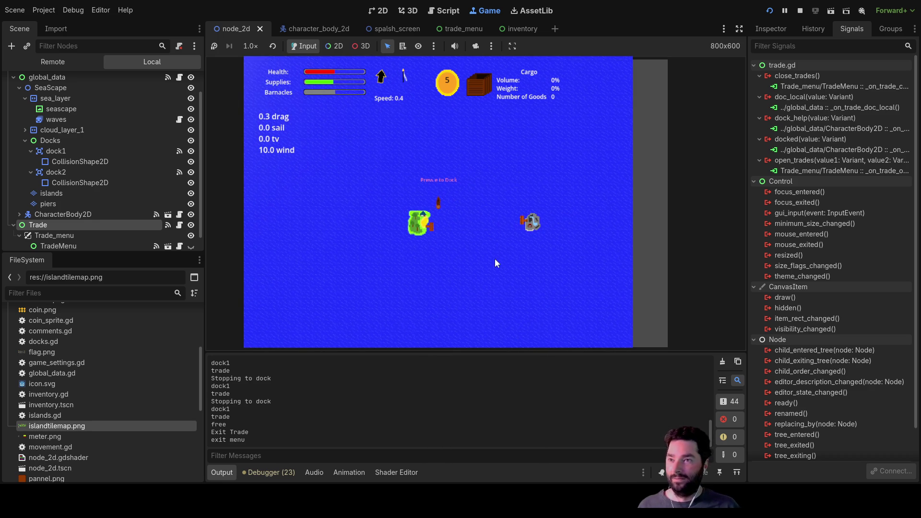
left_click(800, 10)
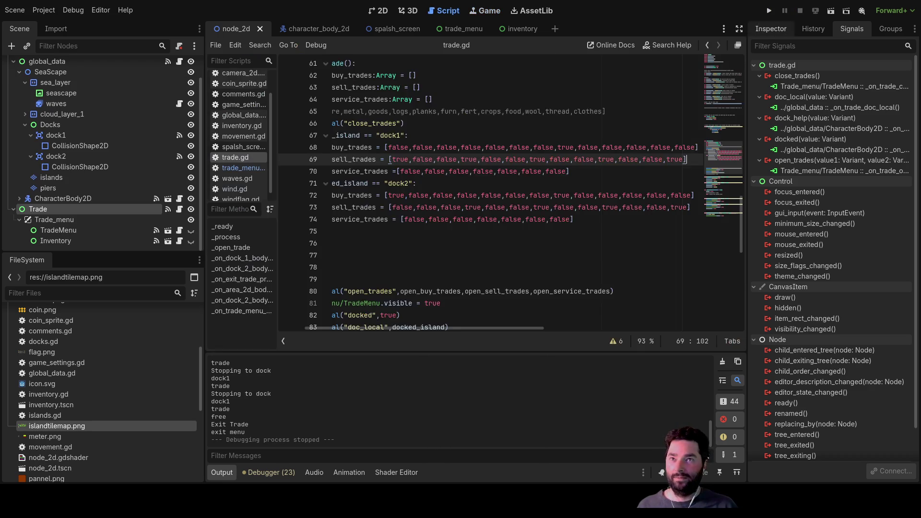
Step: In the 2D scene view, select the islands tile layer and switch to tile painting
left_click(384, 15)
scroll(559, 249, "down", 2)
scroll(496, 130, "up", 3)
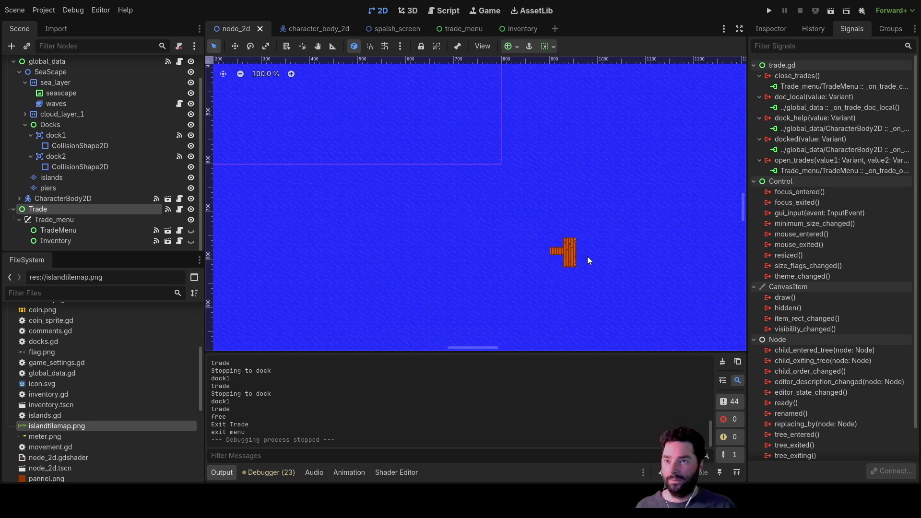
scroll(409, 166, "up", 4)
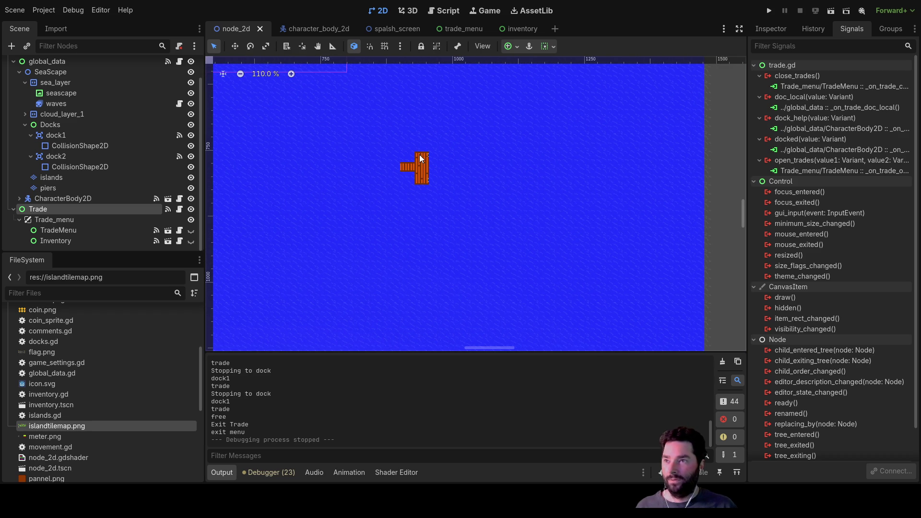
left_click(48, 179)
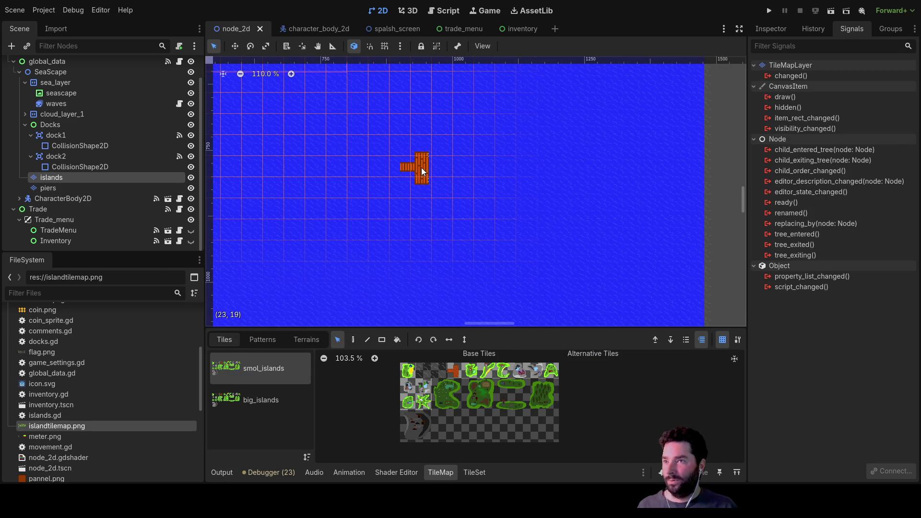
left_click(352, 339)
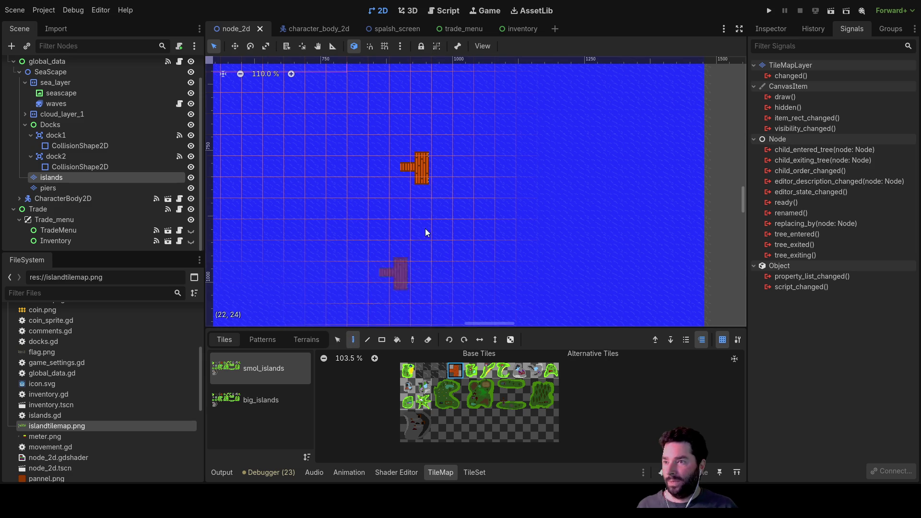
Step: Paint the large farm island from the big_islands tiles in the northern sea, then select the piers layer
left_click(424, 169)
scroll(384, 185, "down", 4)
left_click(267, 387)
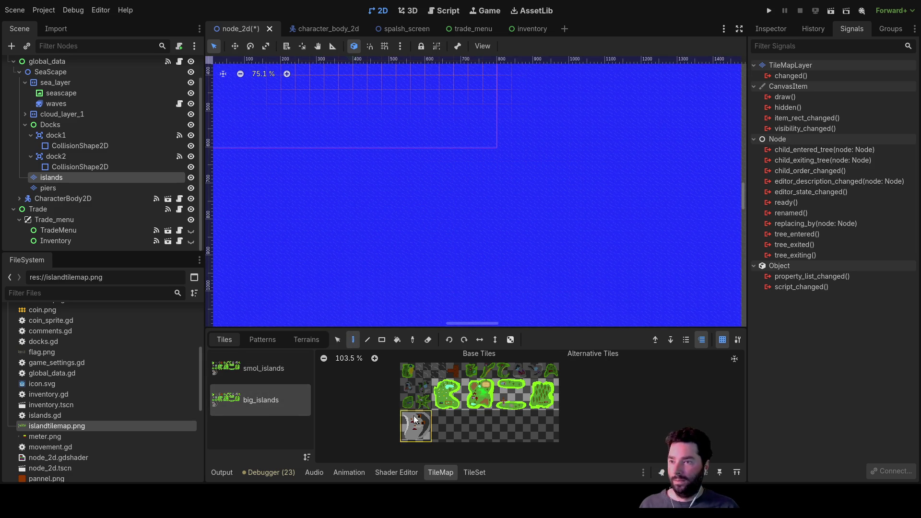
left_click(482, 406)
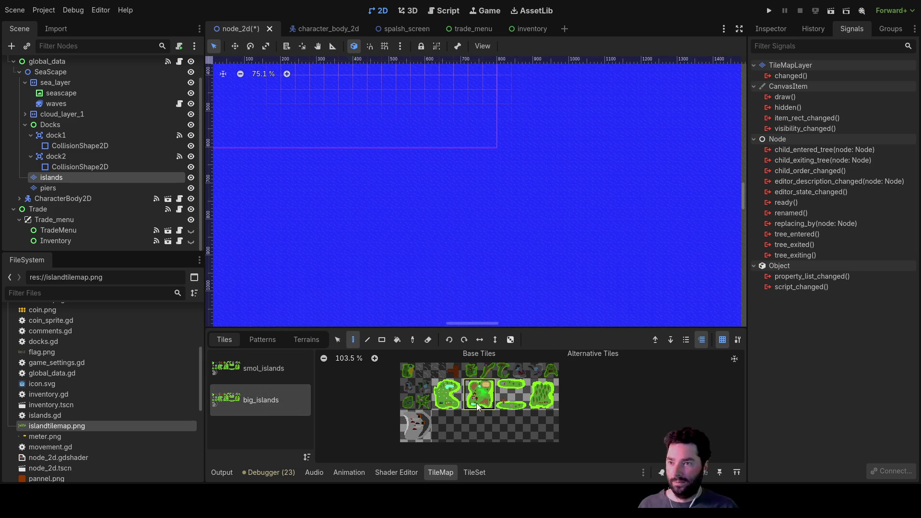
scroll(504, 221, "down", 3)
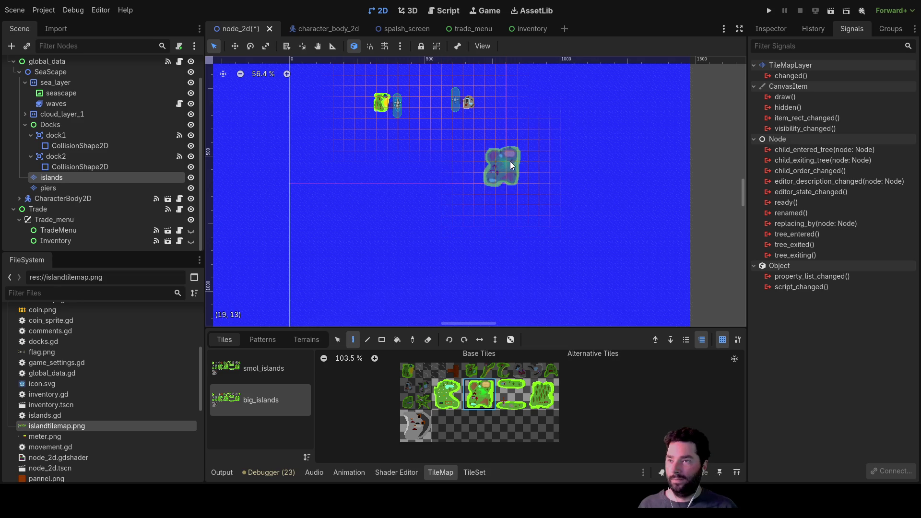
scroll(511, 162, "up", 5)
scroll(491, 166, "right", 2)
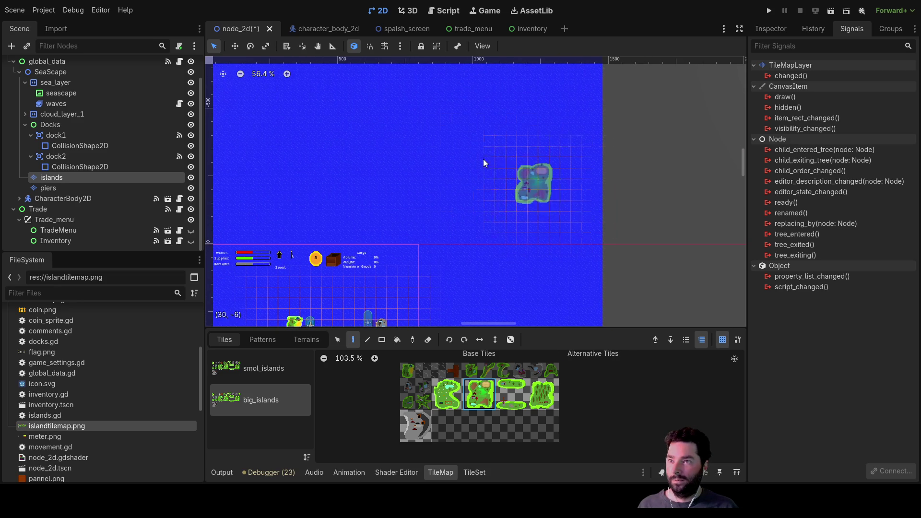
left_click(471, 131)
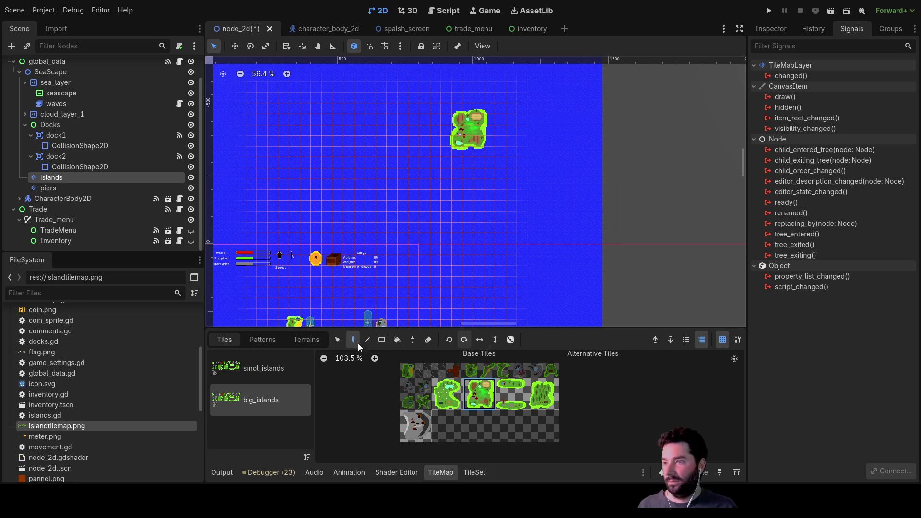
left_click(57, 187)
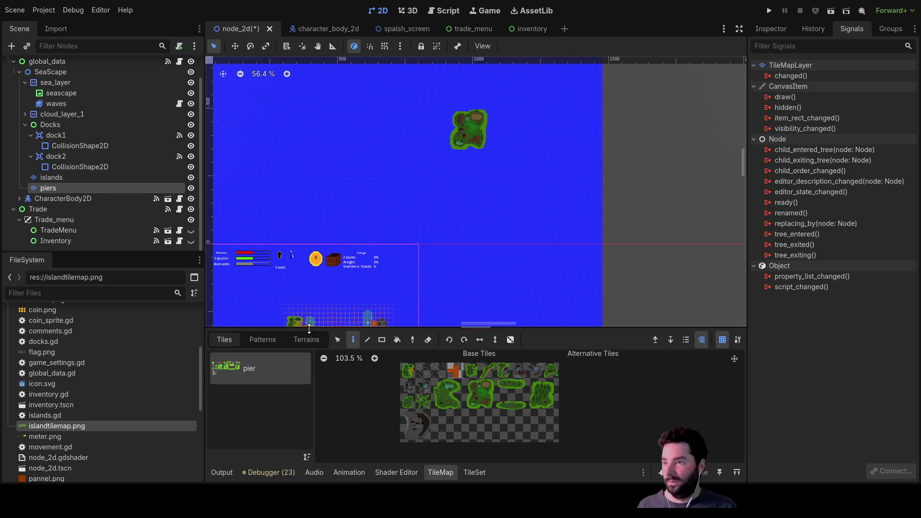
Step: Paint a wooden pier tile on the piers layer against the farm island's west shore
scroll(452, 183, "up", 5)
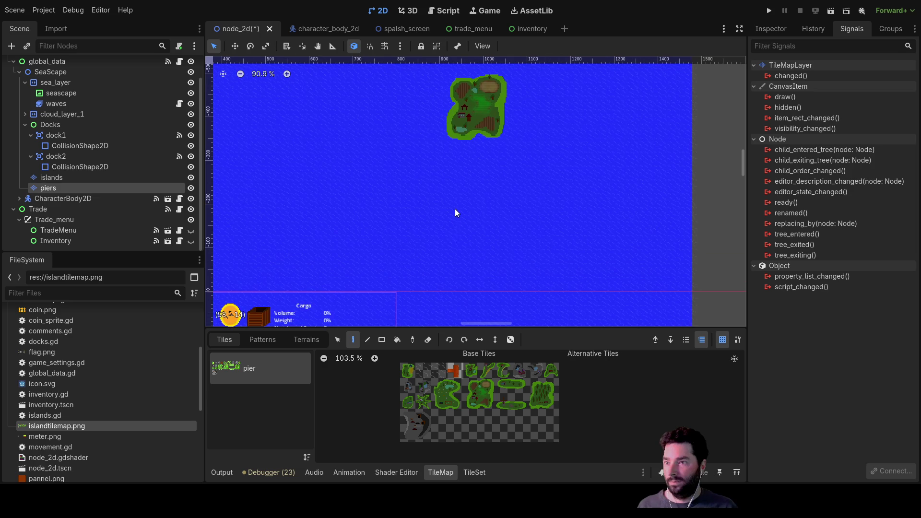
left_click(457, 372)
scroll(431, 145, "up", 9)
scroll(390, 216, "down", 1)
left_click_drag(390, 215, 430, 329)
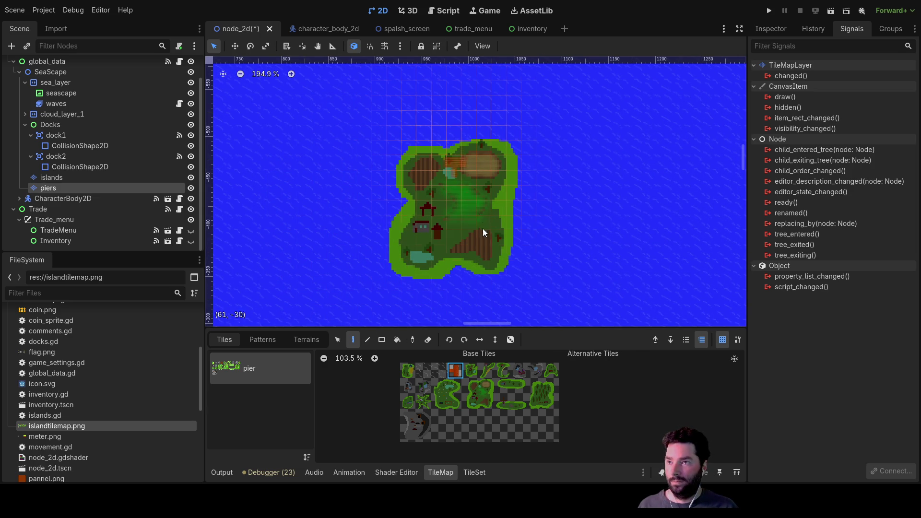
scroll(508, 274, "down", 3)
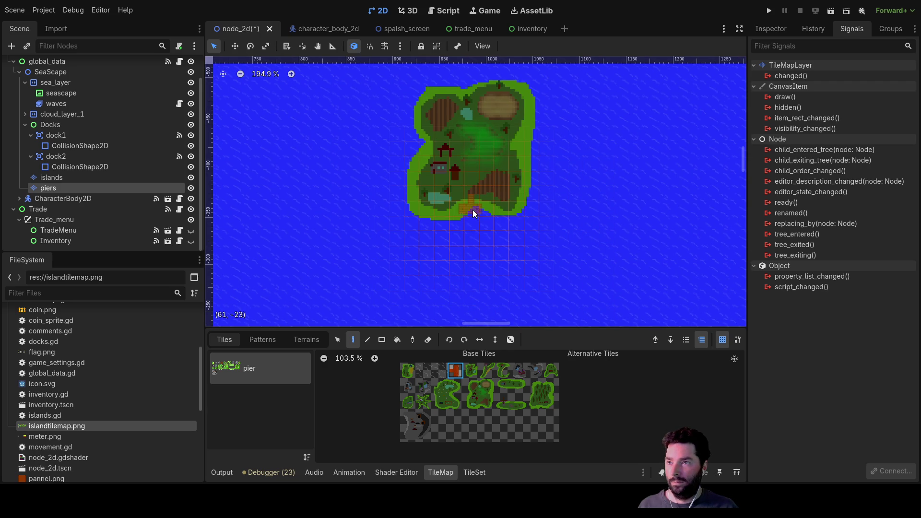
scroll(474, 214, "up", 5)
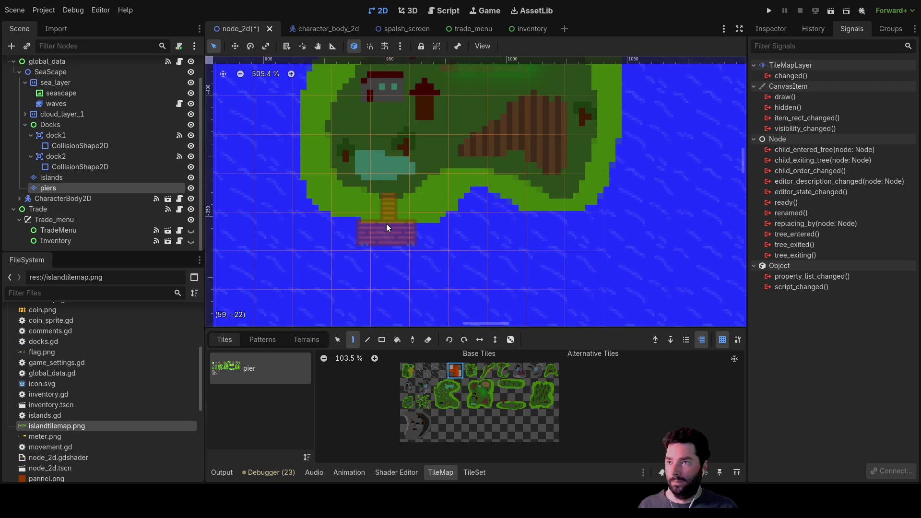
scroll(367, 219, "up", 3)
scroll(367, 219, "left", 3)
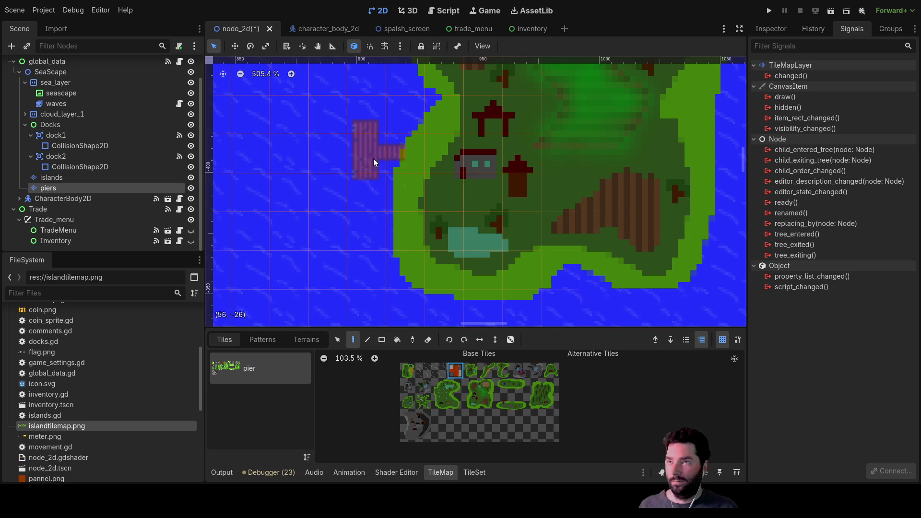
left_click(375, 198)
scroll(370, 283, "down", 7)
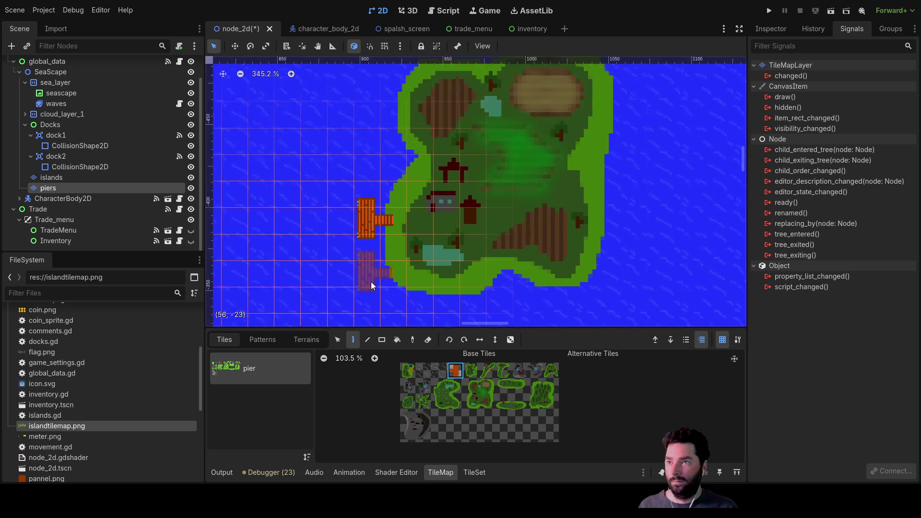
mouse_move(377, 283)
left_mouse_down()
mouse_move(432, 222)
mouse_move(522, 163)
left_mouse_up()
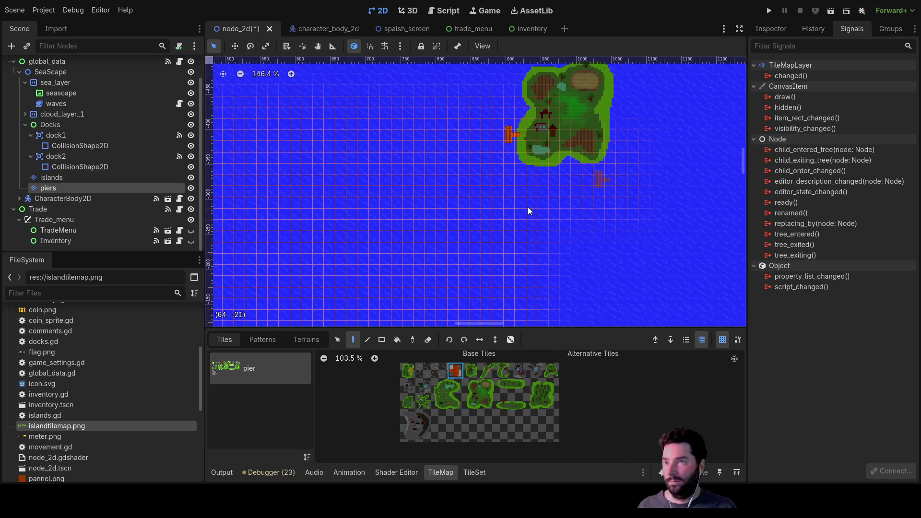
Step: Tidy the scene tree and paste a copy of the dock2 collision area under Docks as the farm dock
left_click(30, 136)
left_click(30, 156)
left_click(53, 168)
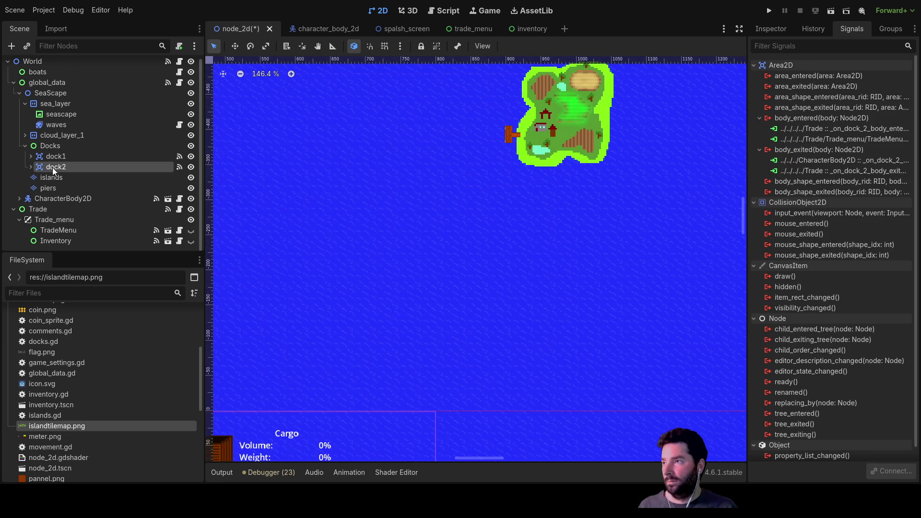
left_click(43, 145)
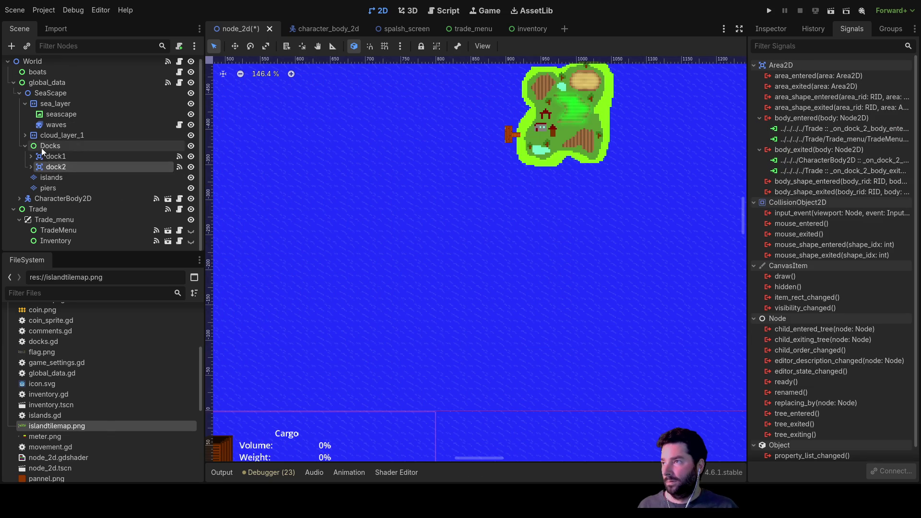
key("ctrl+v")
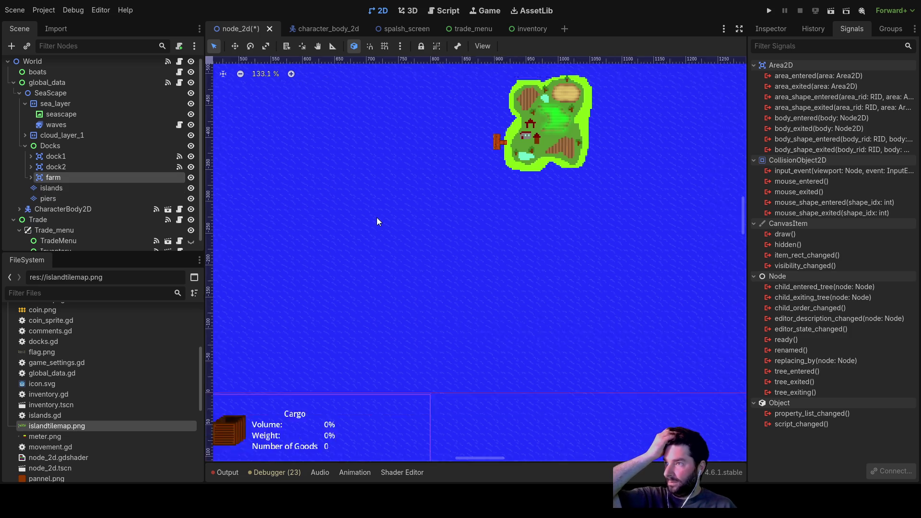
Step: Move the farm dock's capsule CollisionShape2D up beside the farm island's pier
scroll(376, 217, "down", 4)
mouse_move(384, 217)
left_mouse_down()
mouse_move(375, 171)
mouse_move(433, 112)
mouse_move(519, 132)
mouse_move(423, 300)
left_mouse_up()
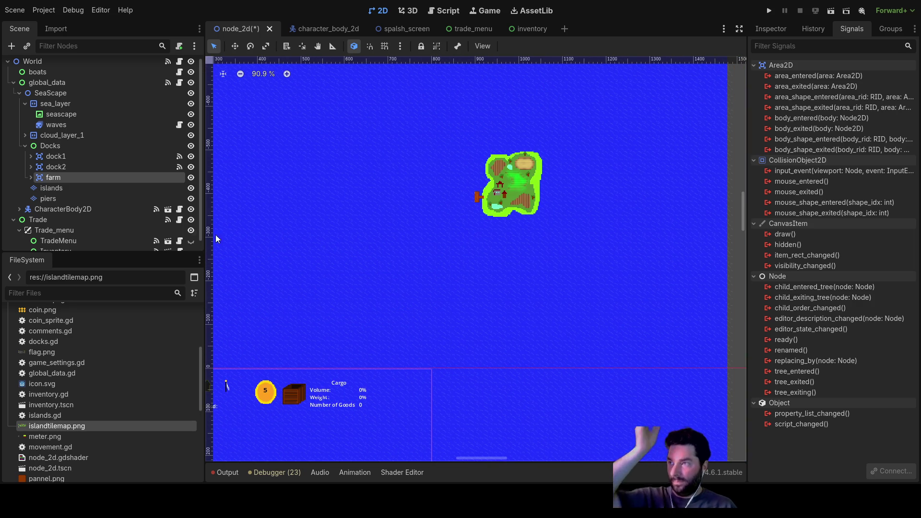
left_click(32, 178)
left_click(54, 188)
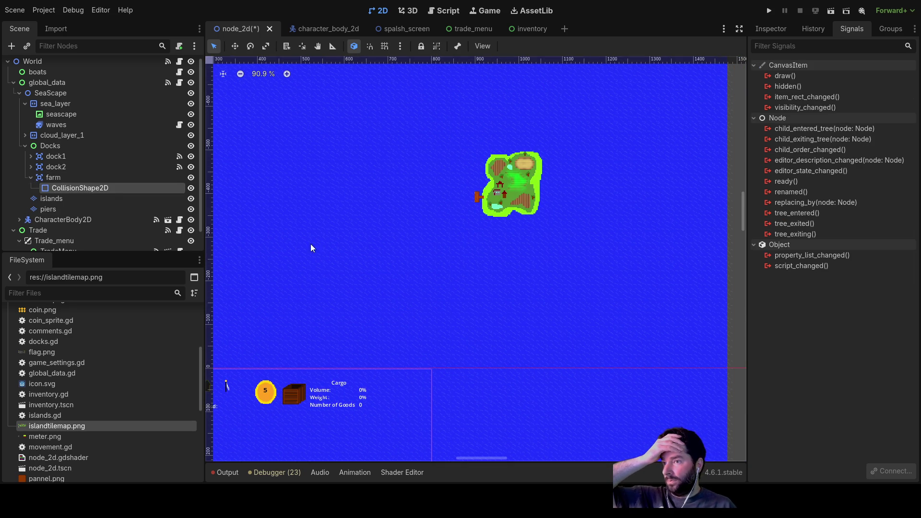
scroll(364, 274, "down", 6)
left_click_drag(441, 316, 456, 204)
scroll(428, 234, "up", 8)
mouse_move(279, 369)
left_mouse_down()
mouse_move(375, 138)
mouse_move(415, 315)
mouse_move(382, 199)
mouse_move(404, 191)
left_mouse_up()
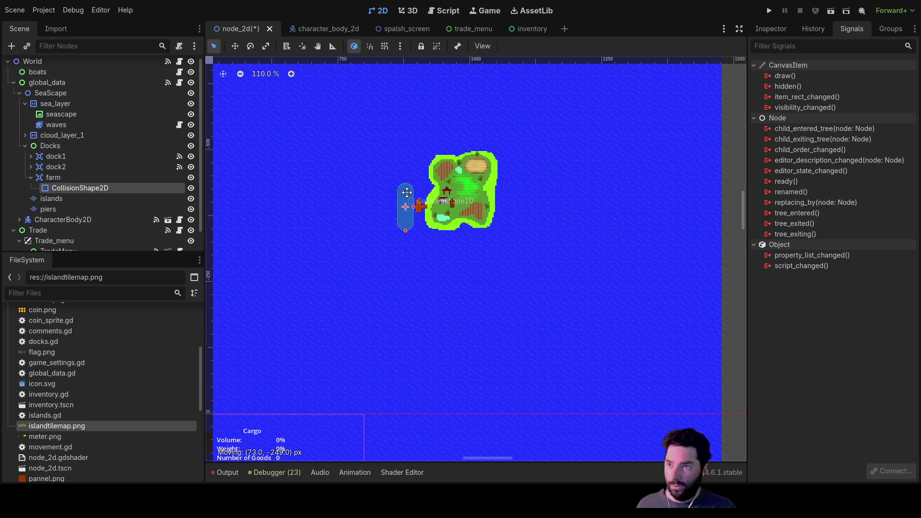
scroll(405, 202, "up", 6)
left_click_drag(408, 248, 414, 248)
left_click(341, 334)
scroll(408, 353, "down", 5)
left_click_drag(439, 387, 459, 216)
scroll(467, 322, "down", 1)
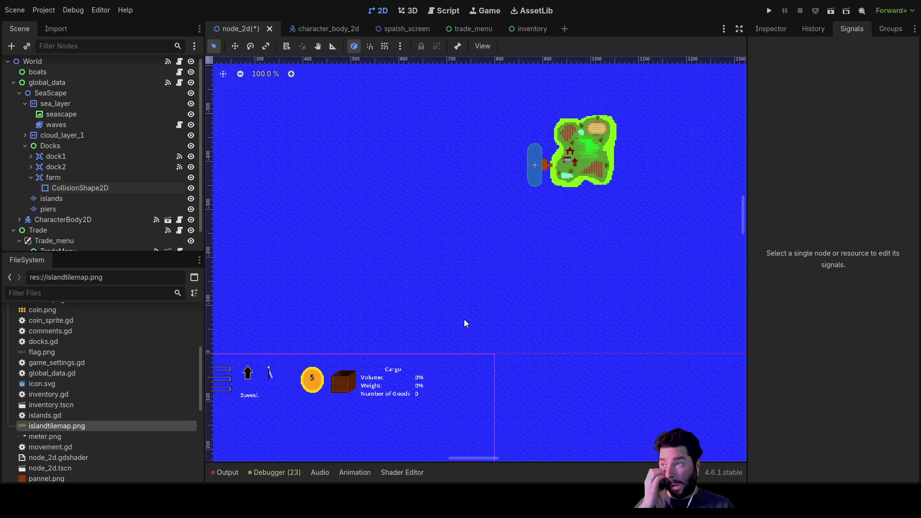
Step: Collapse the farm dock node and zoom out to review the whole map
scroll(501, 265, "down", 3)
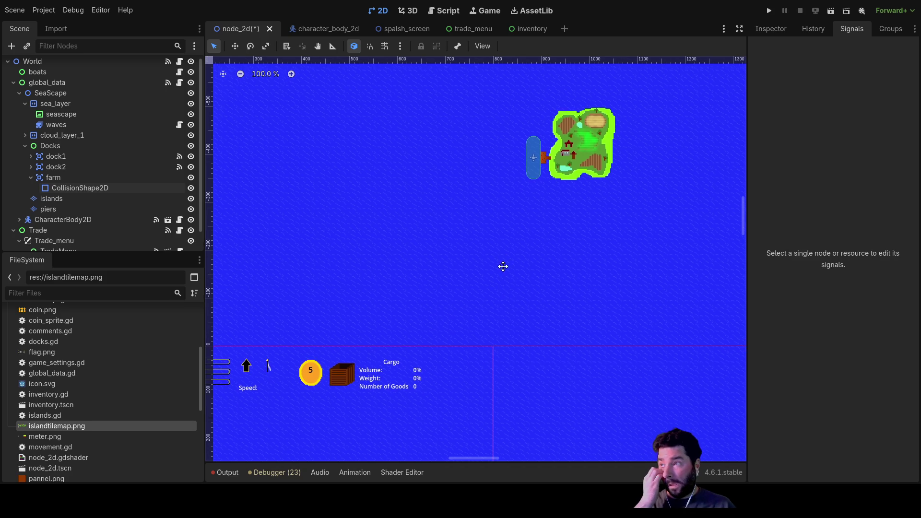
left_click(30, 177)
scroll(350, 217, "down", 3)
scroll(418, 255, "down", 5)
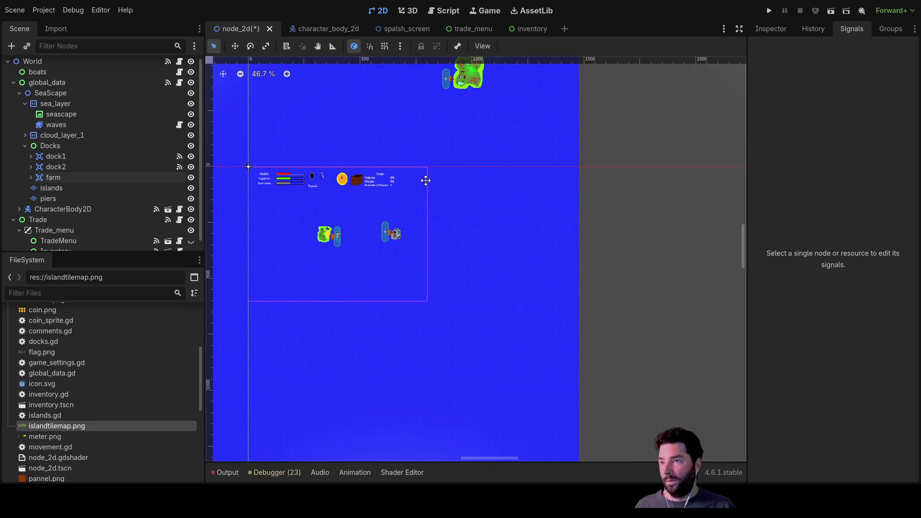
scroll(410, 266, "down", 2)
scroll(422, 257, "up", 3)
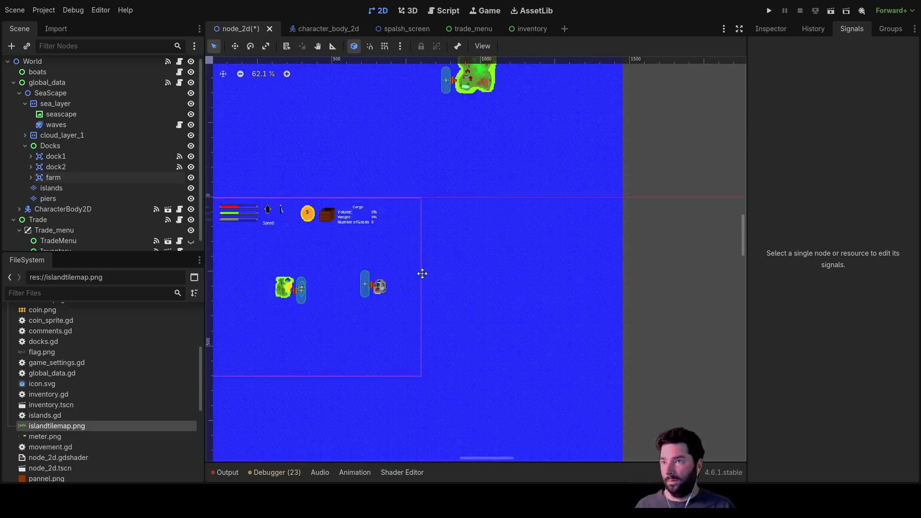
scroll(451, 208, "down", 1)
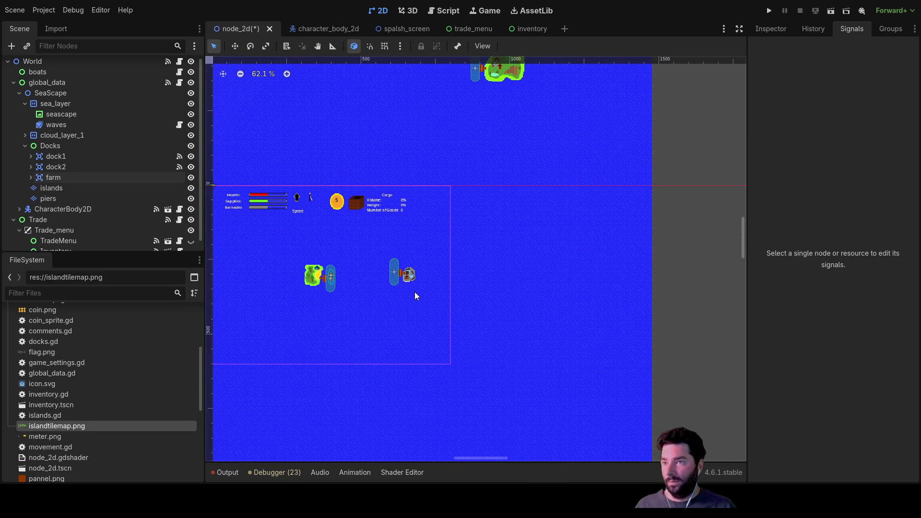
scroll(437, 286, "up", 5)
scroll(392, 338, "down", 2)
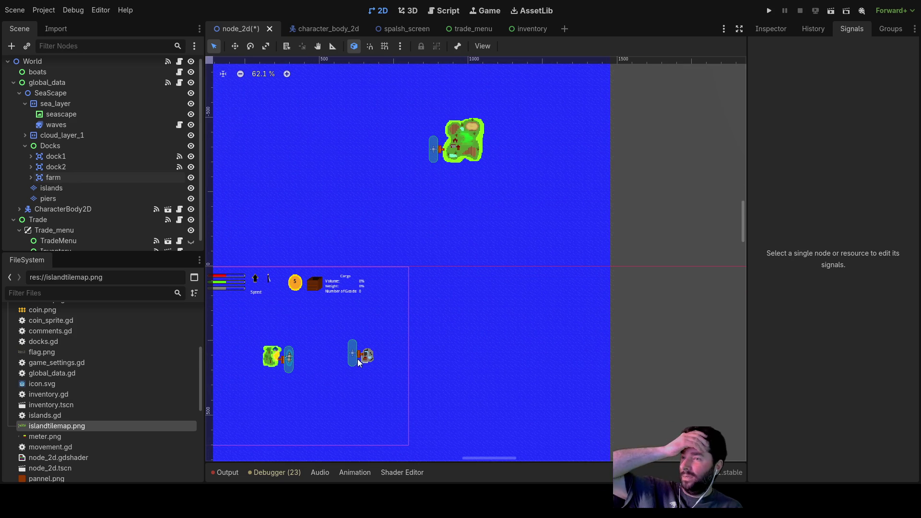
scroll(405, 241, "up", 3)
Step: Run the project and start sailing from the game's opening menu
scroll(447, 239, "left", 2)
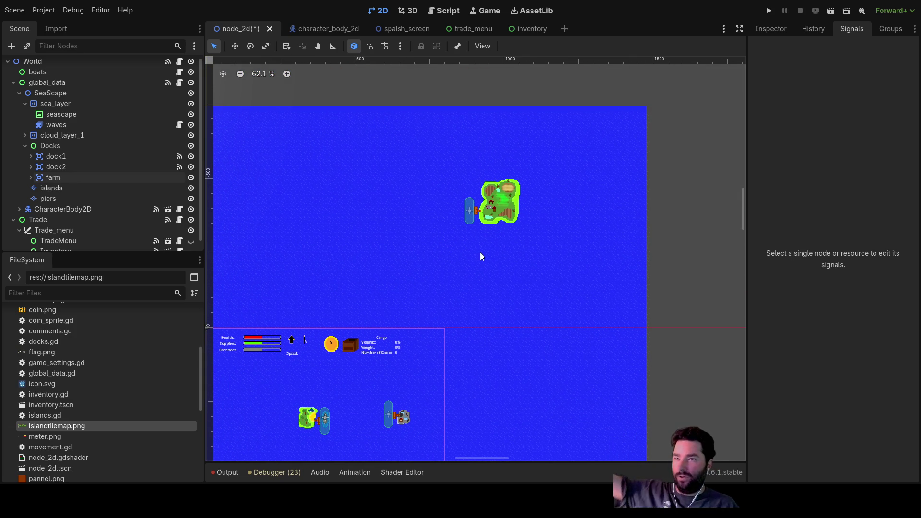
scroll(480, 252, "down", 5)
scroll(457, 223, "down", 7)
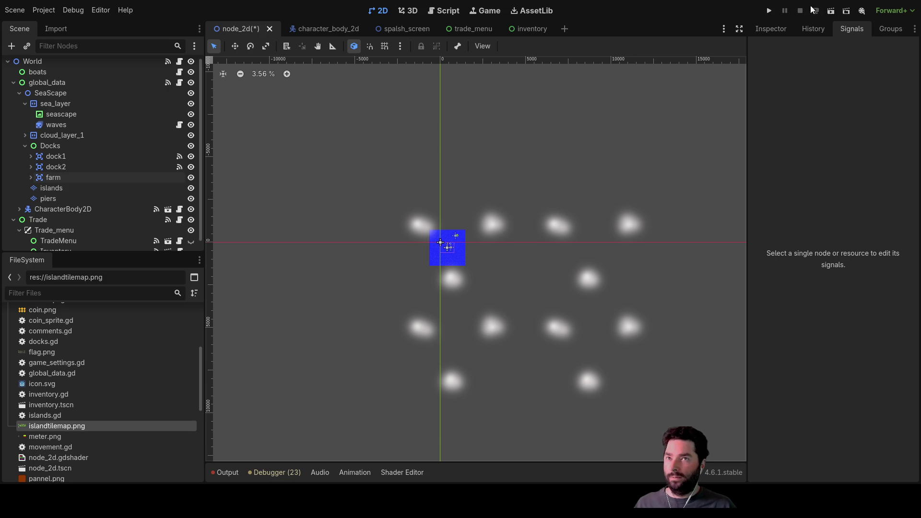
left_click(770, 11)
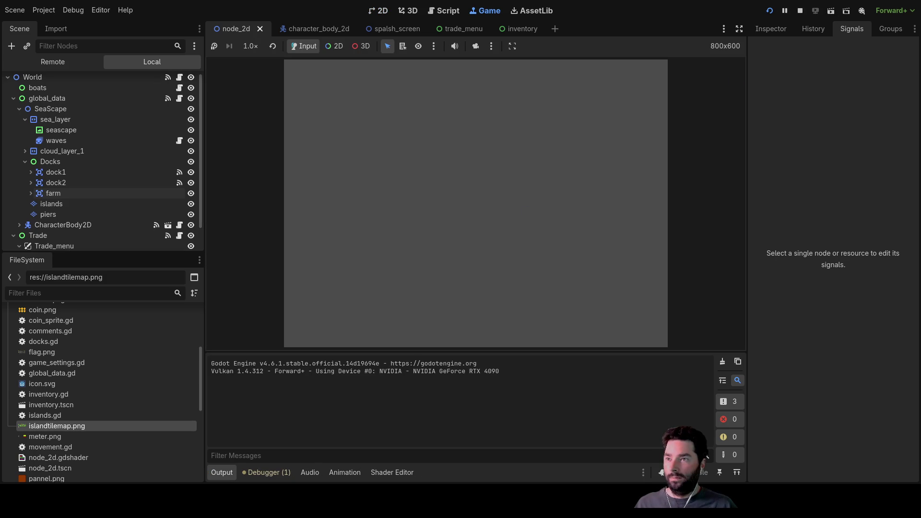
left_click(355, 74)
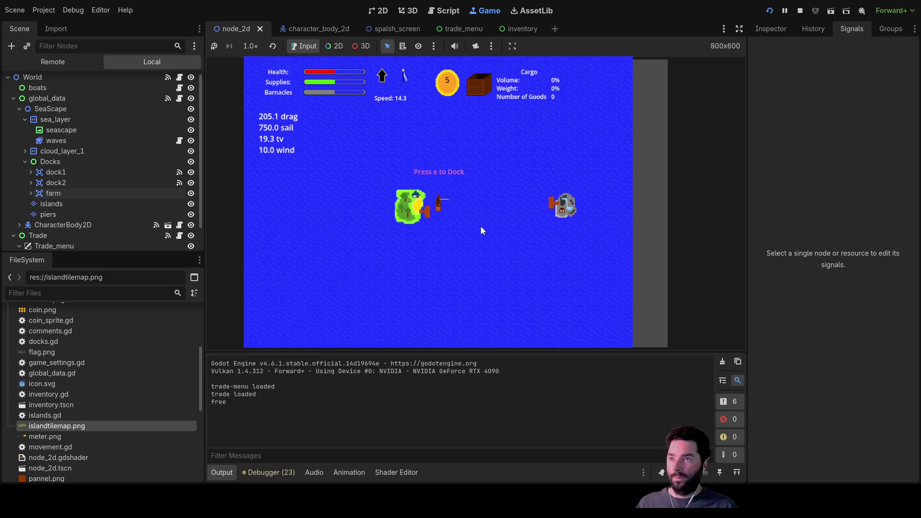
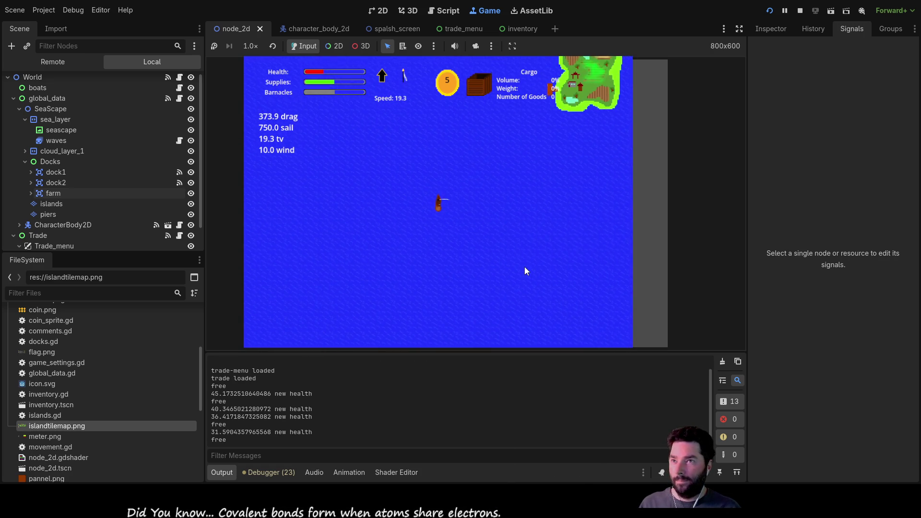
Step: Drop the ship's sail in the running game, then stop the playtest and return to the editor
key("s")
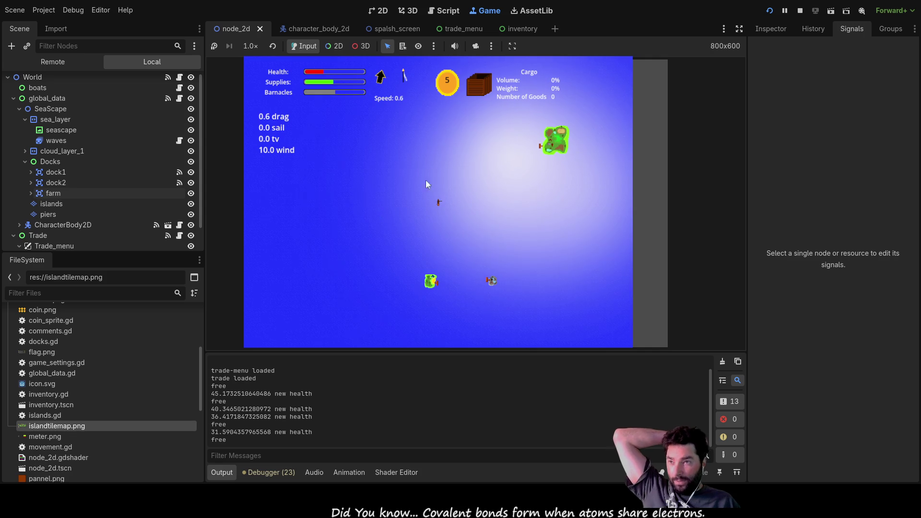
left_click(800, 11)
scroll(474, 249, "down", 3)
scroll(488, 181, "up", 3)
scroll(355, 120, "up", 4)
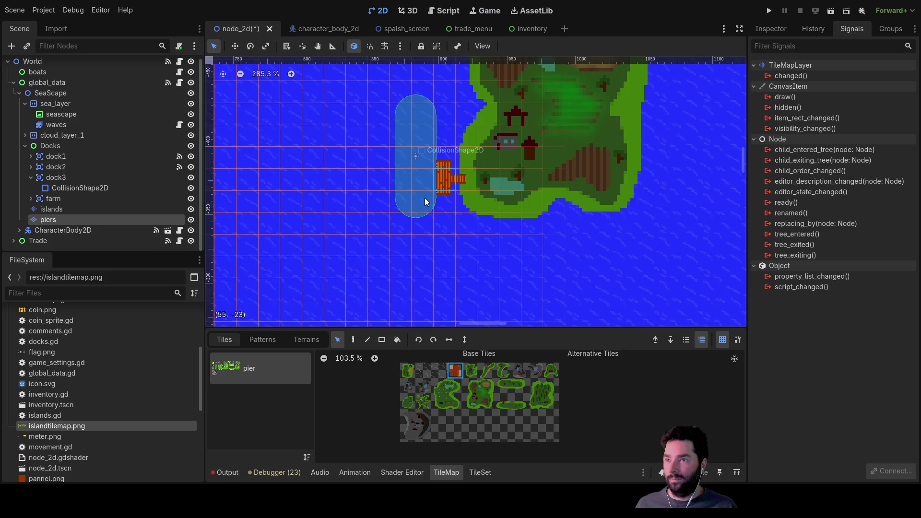
Step: Expand the farm node and drag its collision capsule slightly downward
left_click(62, 188)
left_click(62, 177)
left_click(53, 168)
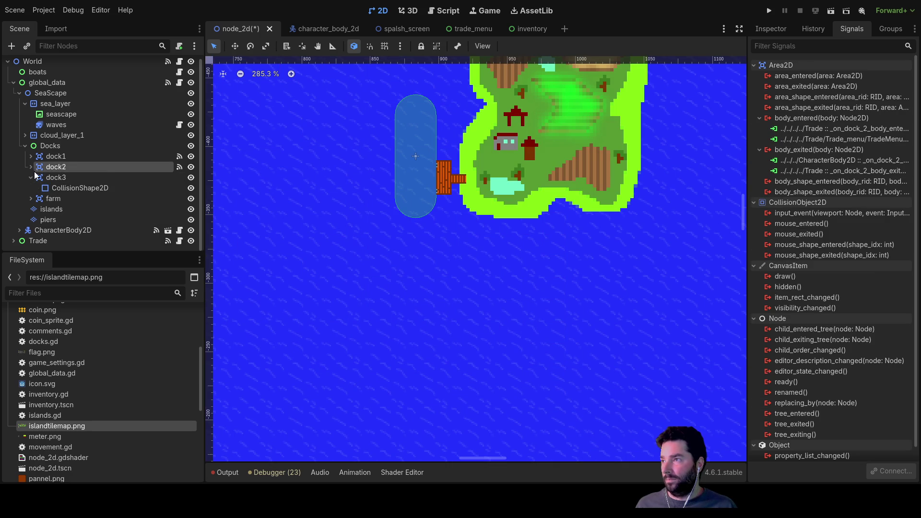
left_click(53, 198)
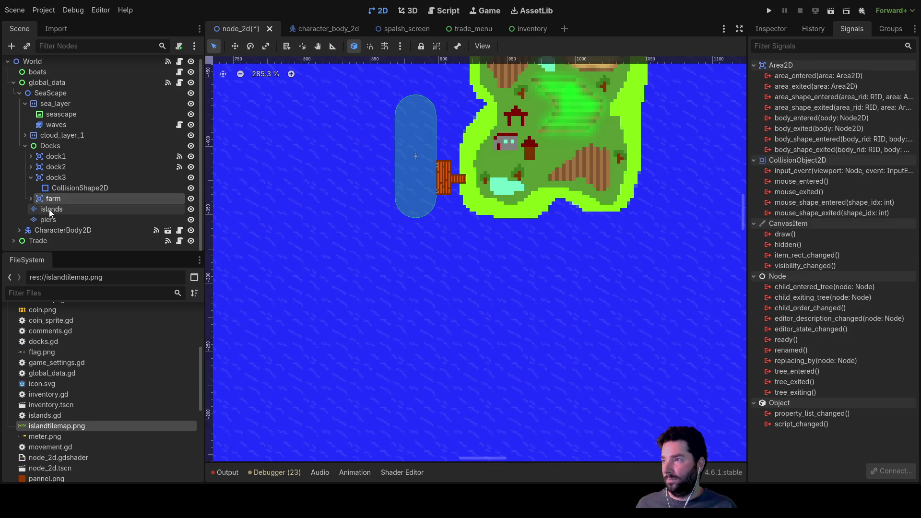
left_click(30, 198)
left_click(72, 209)
left_click_drag(415, 185, 412, 201)
left_click(453, 287)
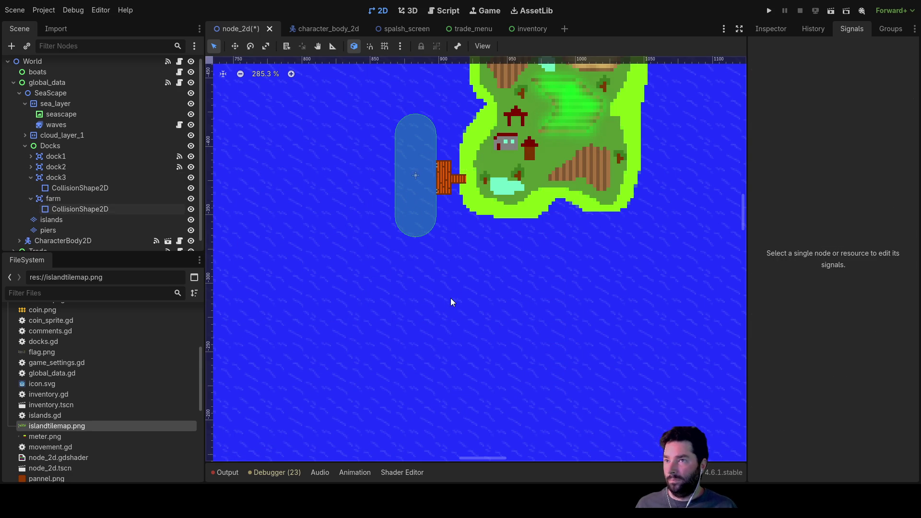
Step: Set dock3's collision capsule Transform rotation to exactly 90° in the Inspector
scroll(525, 326, "down", 10)
scroll(511, 326, "down", 5)
scroll(469, 295, "down", 2)
scroll(506, 223, "up", 5)
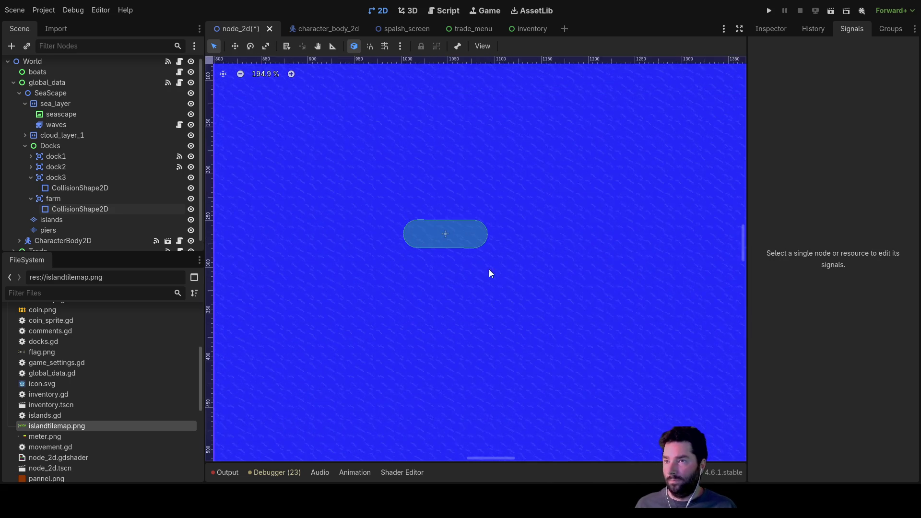
left_click(459, 227)
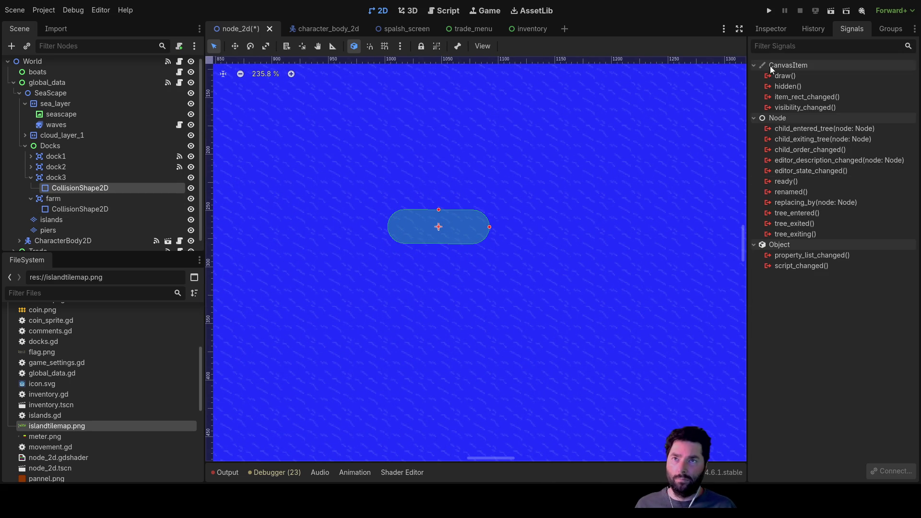
left_click(767, 29)
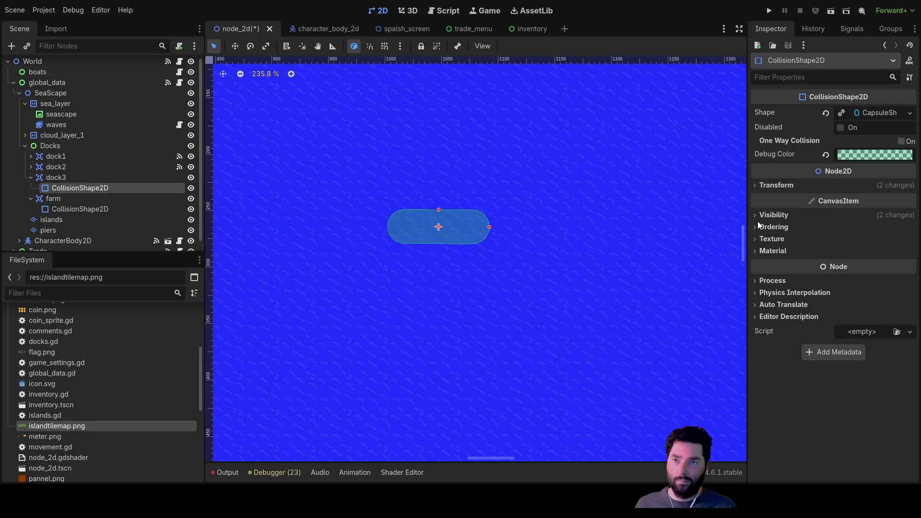
left_click(768, 185)
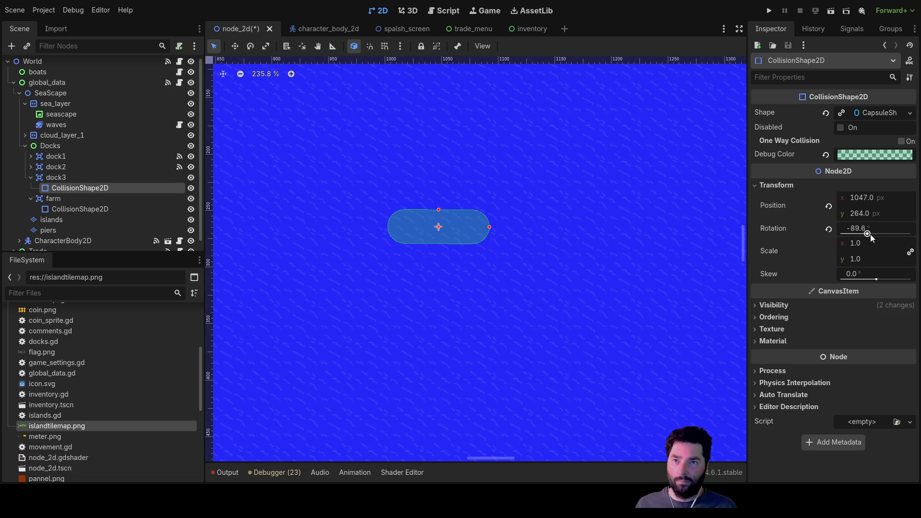
left_click(858, 229)
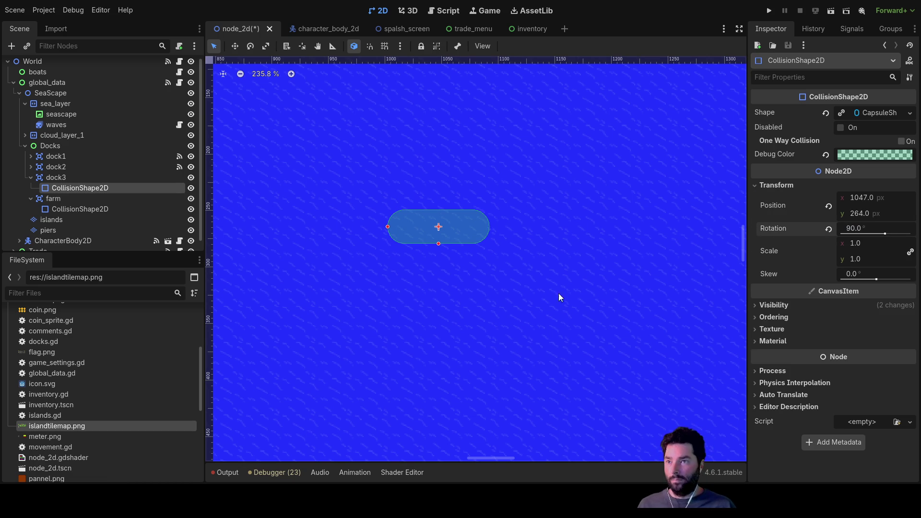
left_click(490, 286)
scroll(72, 211, "down", 1)
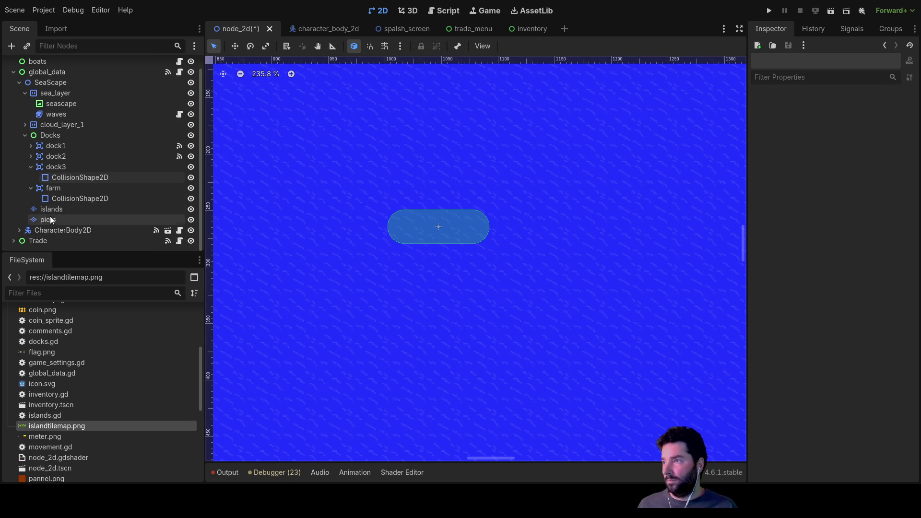
Step: On the piers layer, paint a single pier tile just above dock3's capsule
left_click(49, 219)
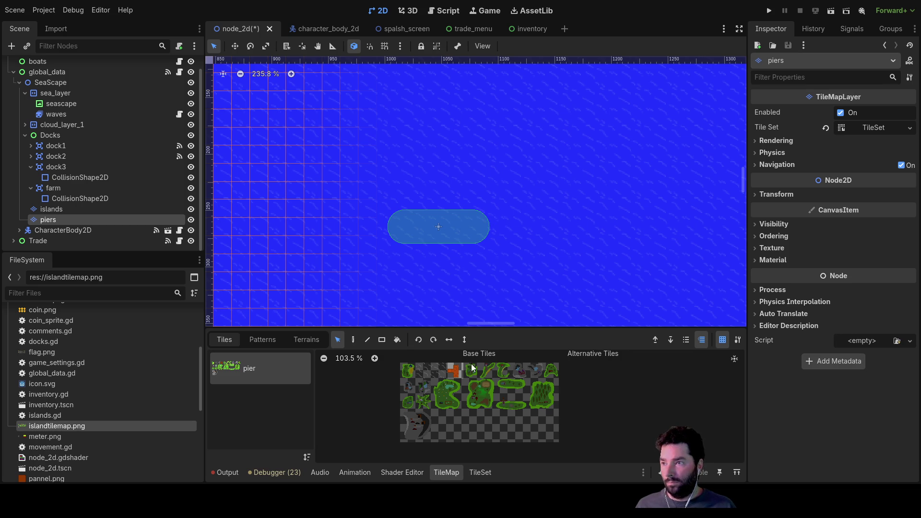
left_click(453, 370)
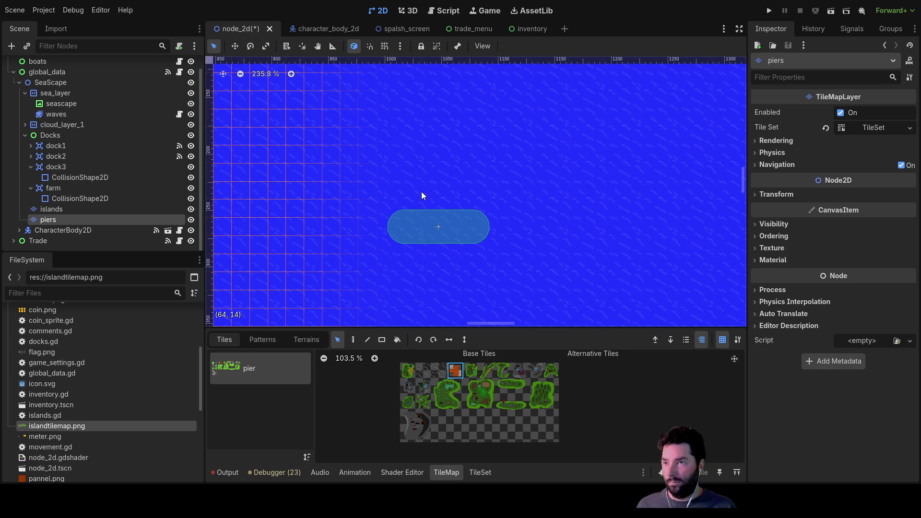
scroll(434, 195, "up", 4)
key("d")
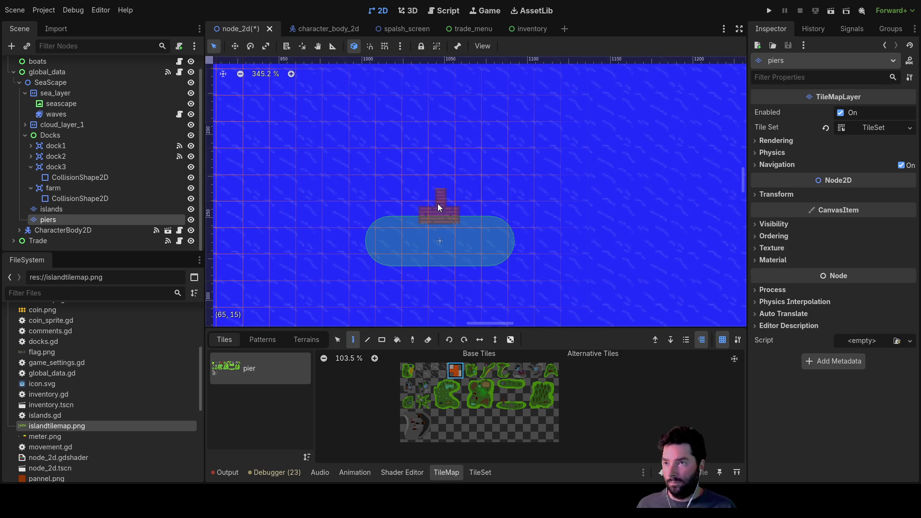
left_click(442, 205)
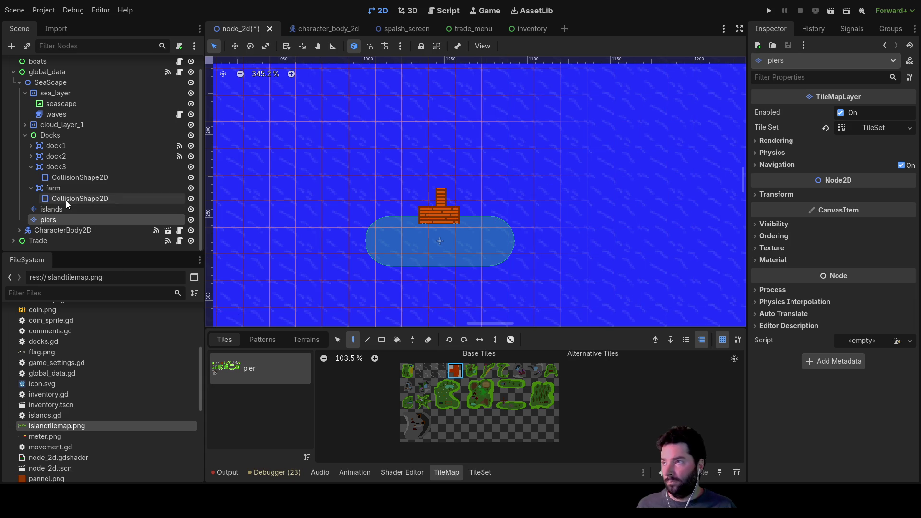
Step: On the islands layer, paint the diagonal island tile above the pier
left_click(53, 209)
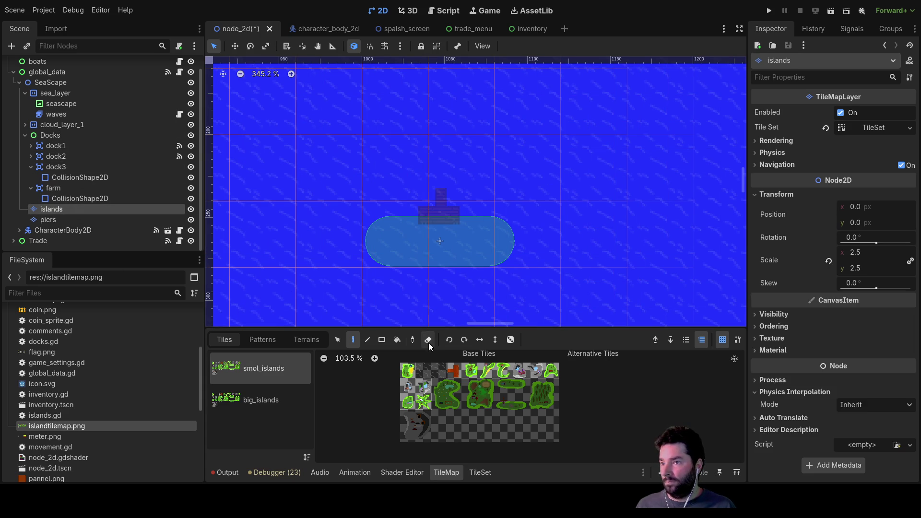
left_click(409, 405)
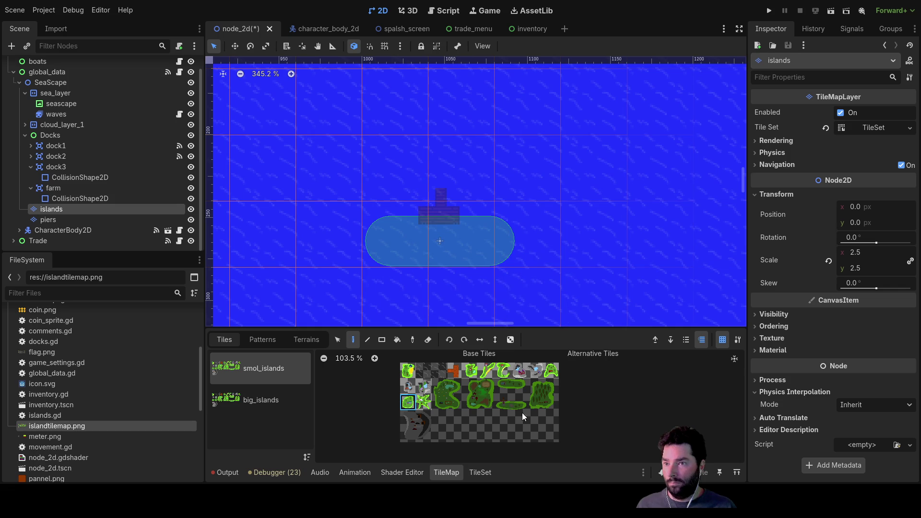
left_click(490, 372)
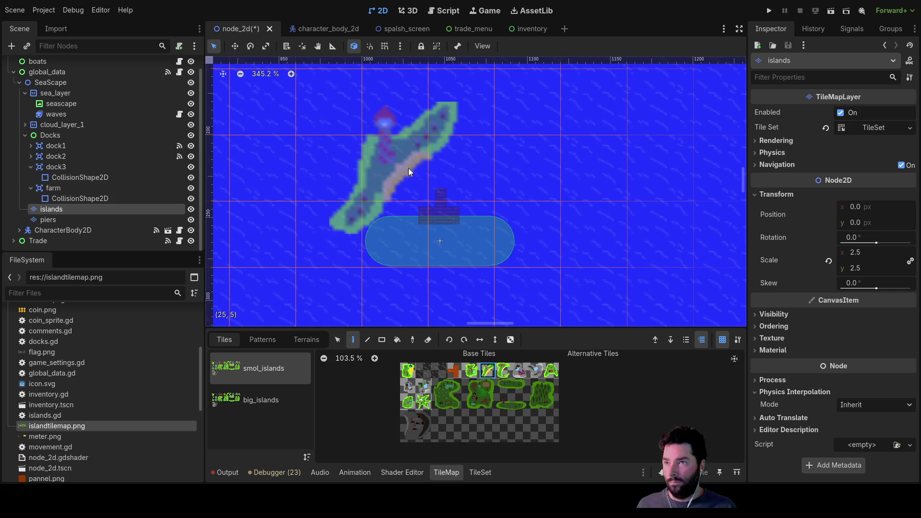
left_click(504, 371)
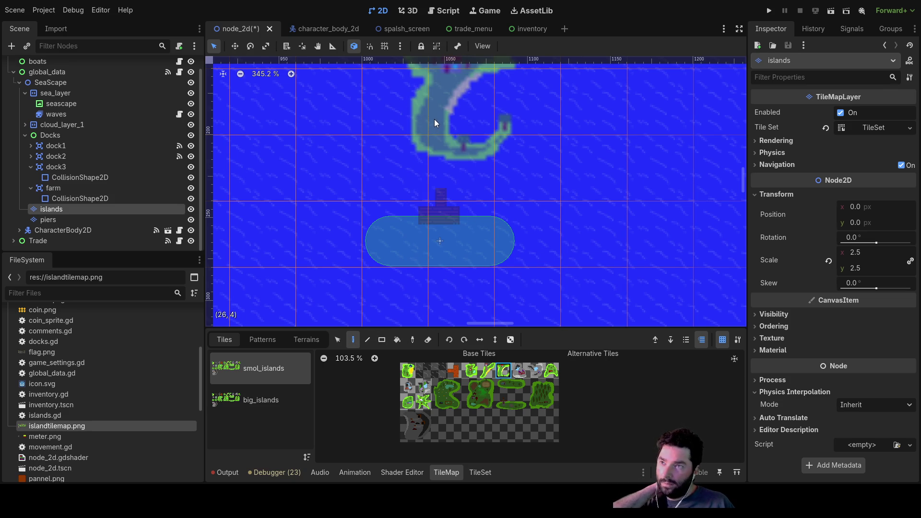
left_click(487, 370)
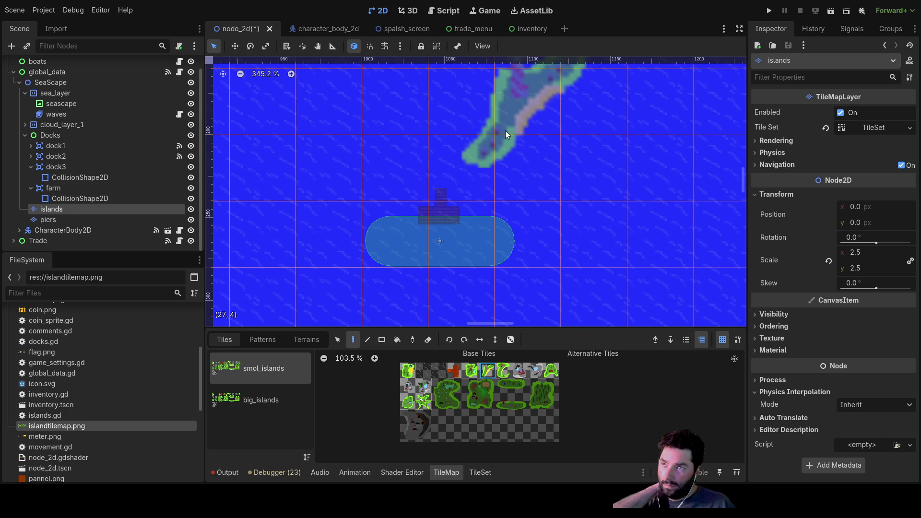
left_click(486, 122)
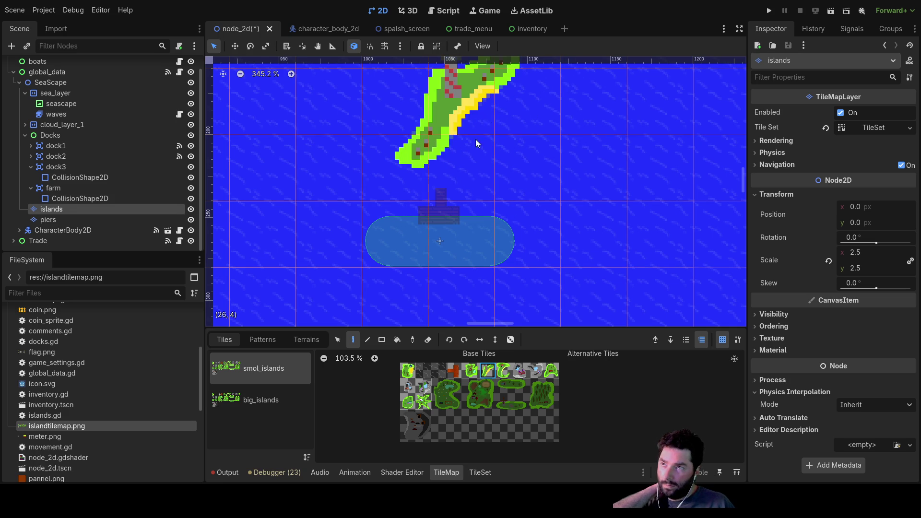
scroll(480, 128, "up", 3)
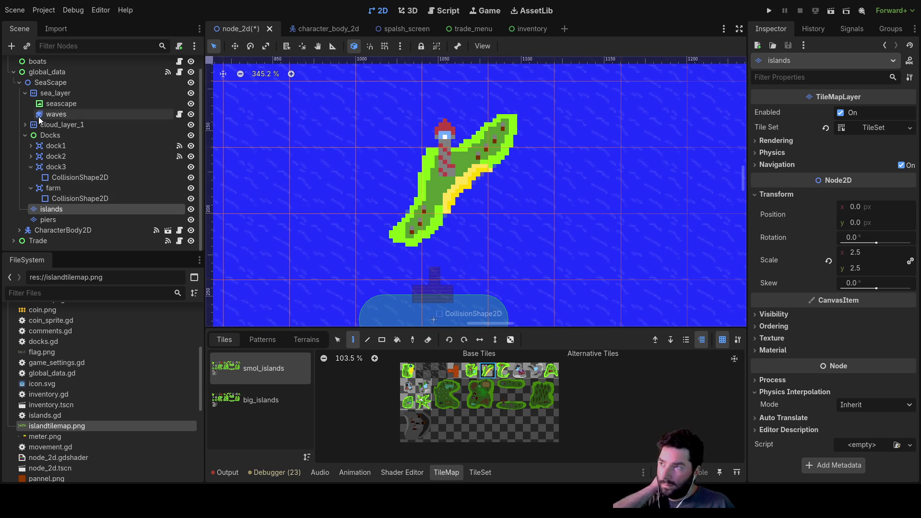
left_click(76, 220)
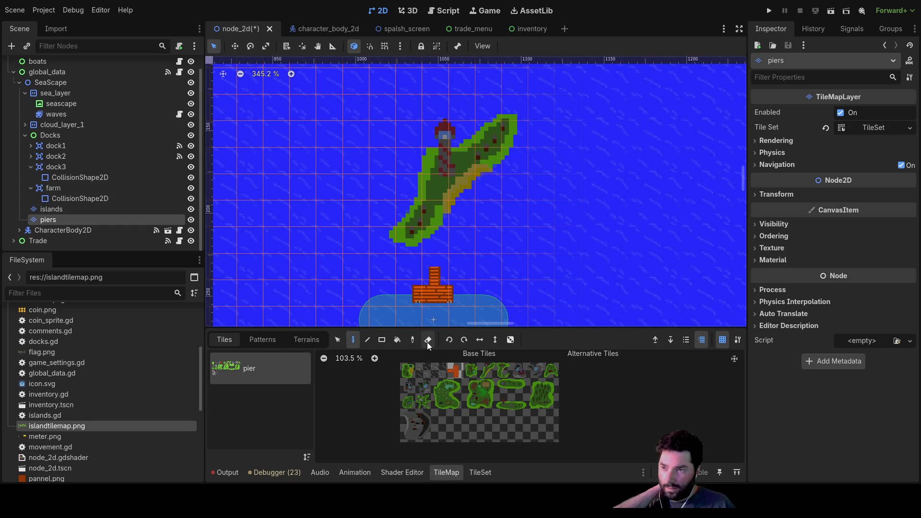
Step: In the pier atlas setup, set the tile Texture Region width to 32 px
left_click(339, 341)
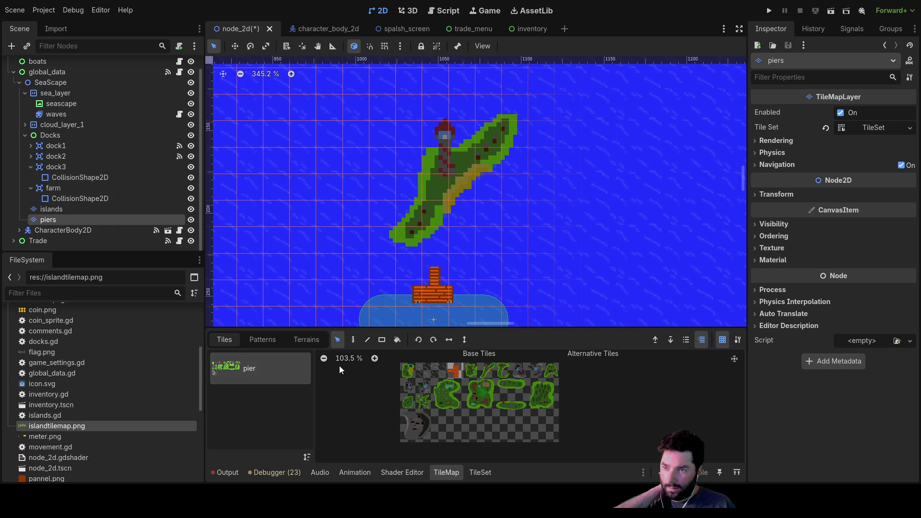
left_click(261, 341)
left_click(298, 338)
left_click(223, 341)
double_click(265, 367)
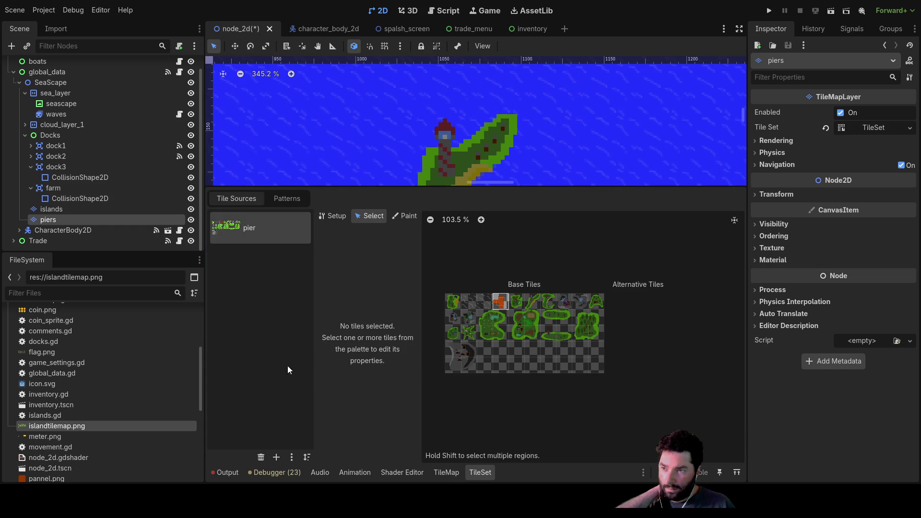
left_click(333, 216)
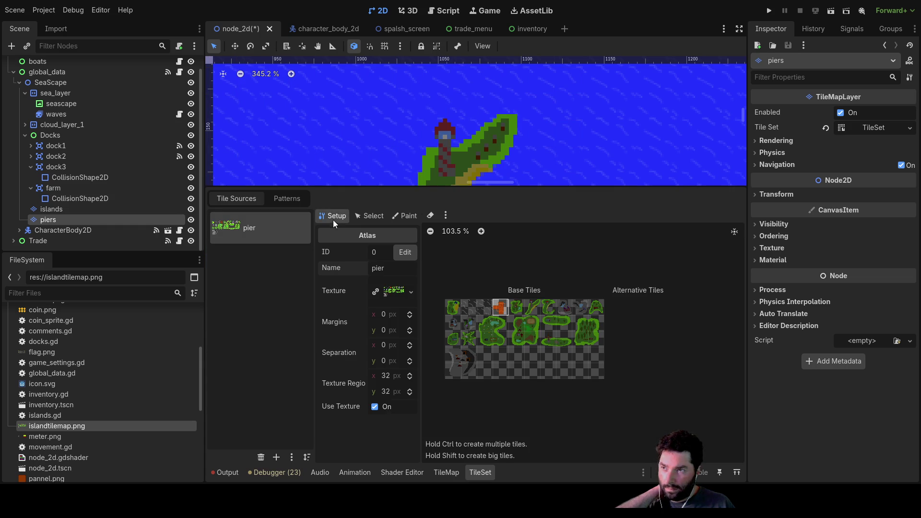
left_click(385, 377)
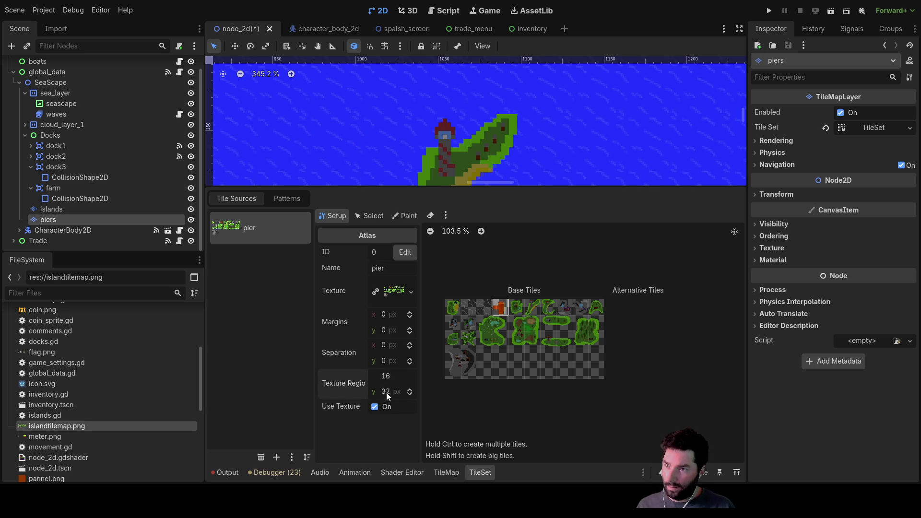
left_click(386, 393)
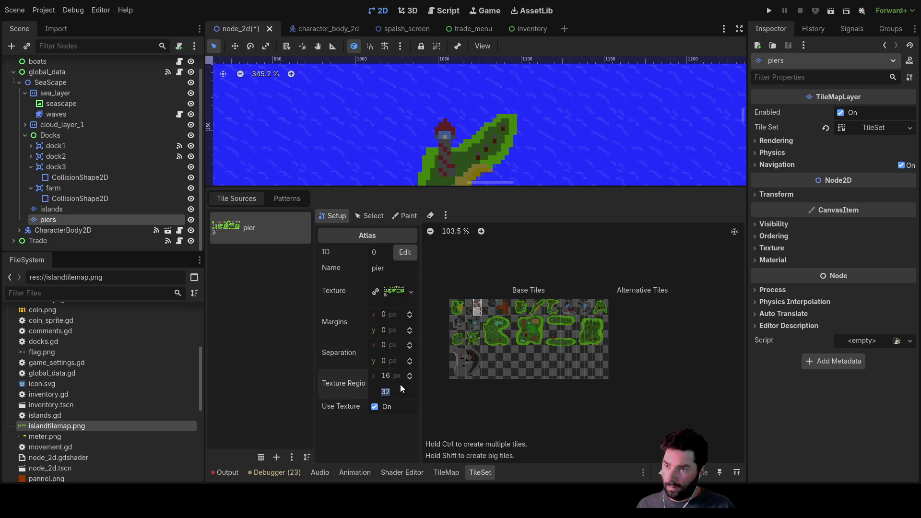
left_click(387, 376)
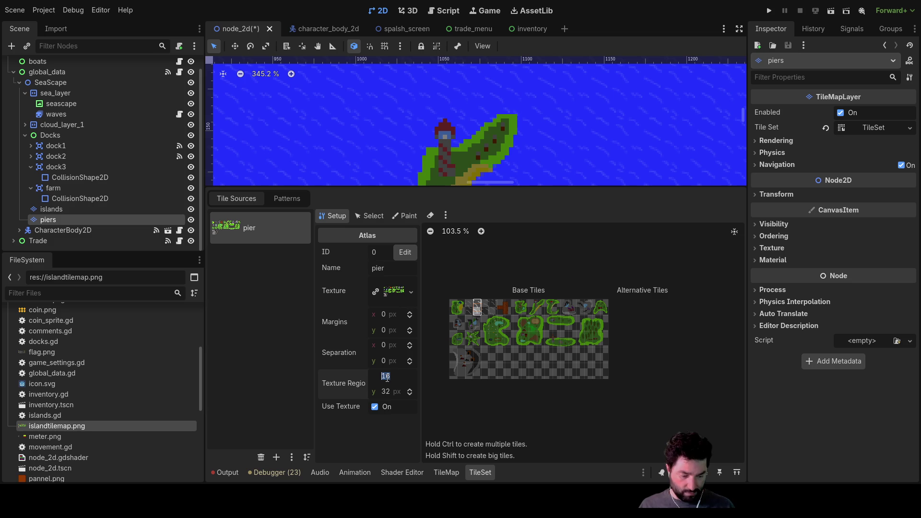
type("32")
key("Return")
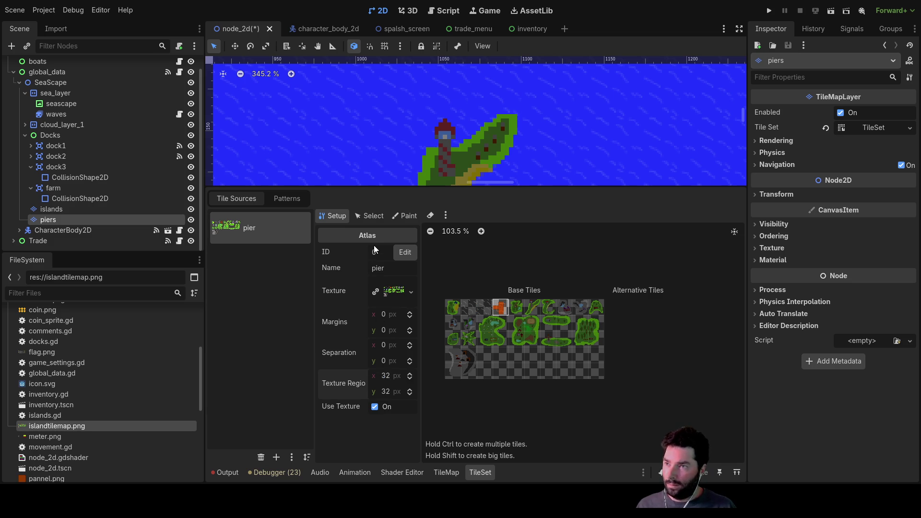
Step: Check the orange pier tile's Physics Layer 0 polygon, then return to the piers TileMap editor
left_click(370, 215)
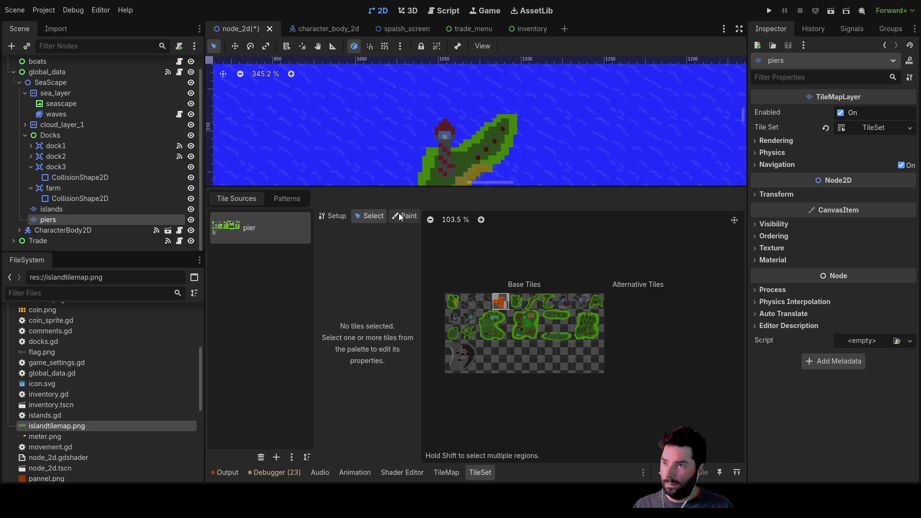
left_click(338, 217)
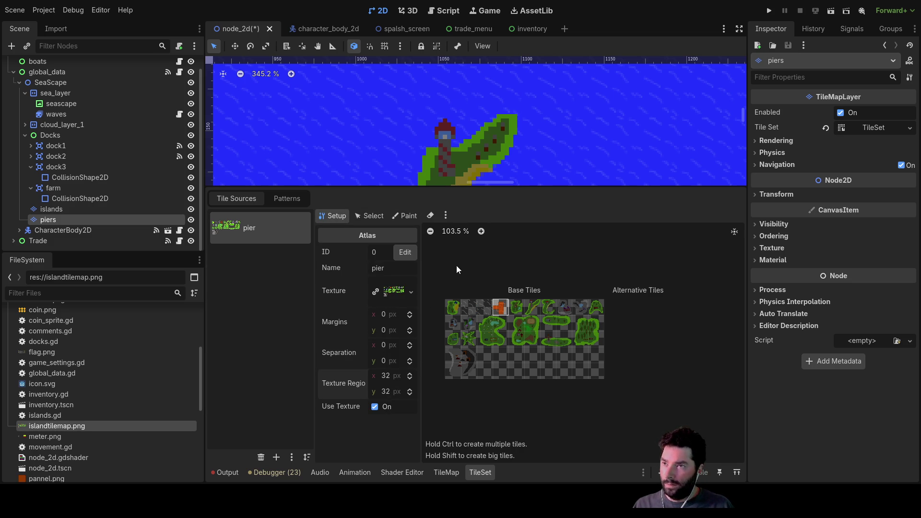
left_click(505, 311)
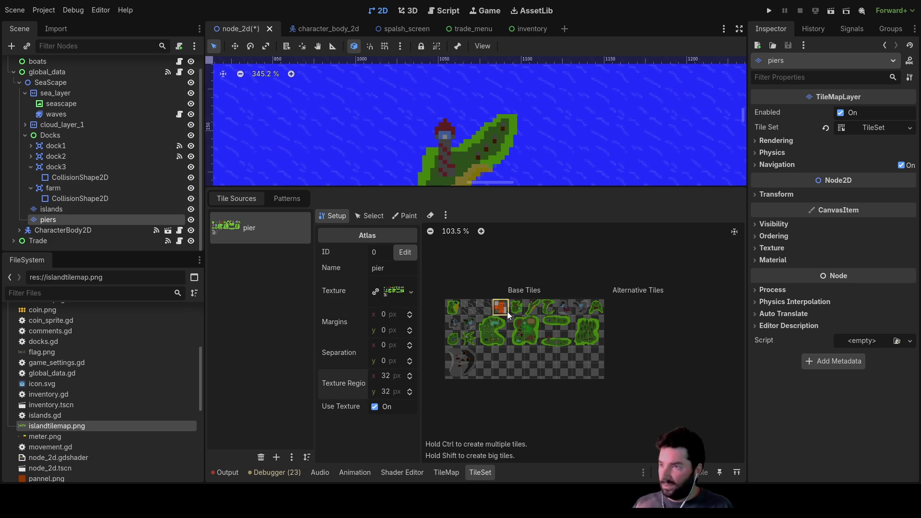
left_click(386, 216)
left_click(409, 215)
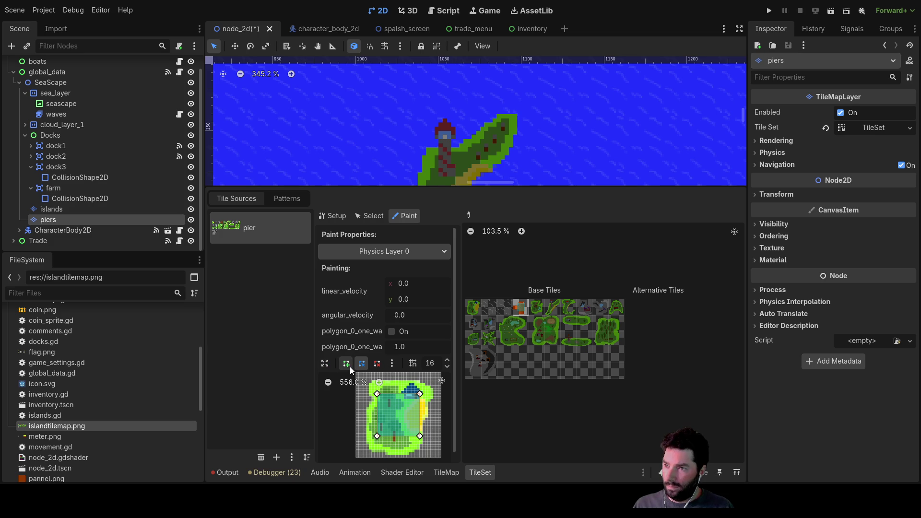
scroll(357, 346, "down", 1)
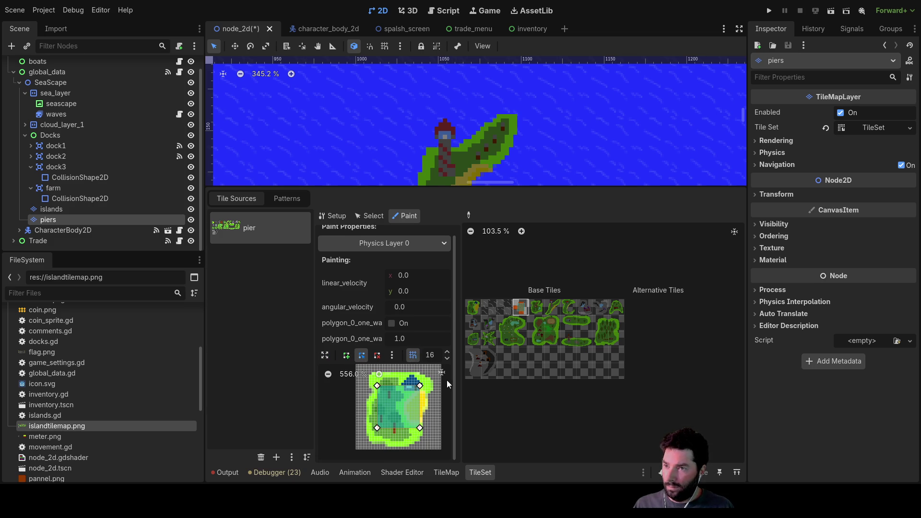
scroll(511, 171, "down", 1)
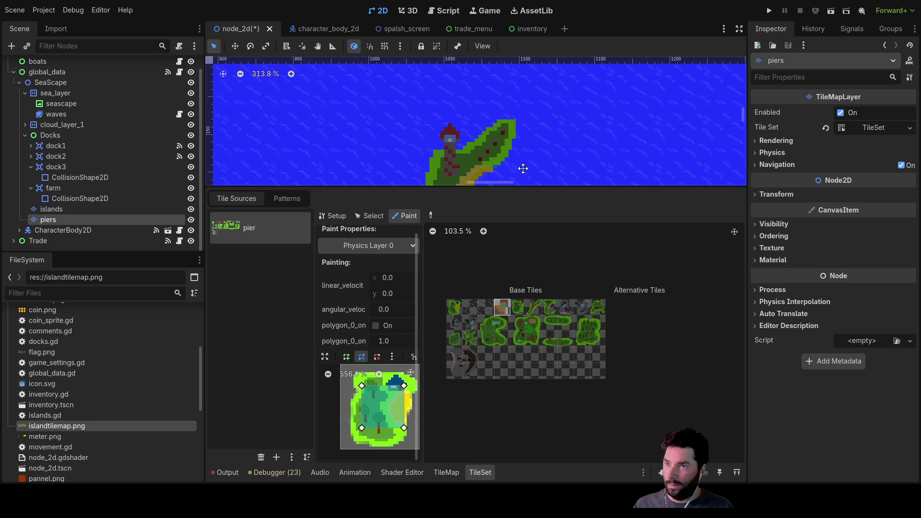
scroll(522, 169, "up", 2)
scroll(491, 152, "down", 5)
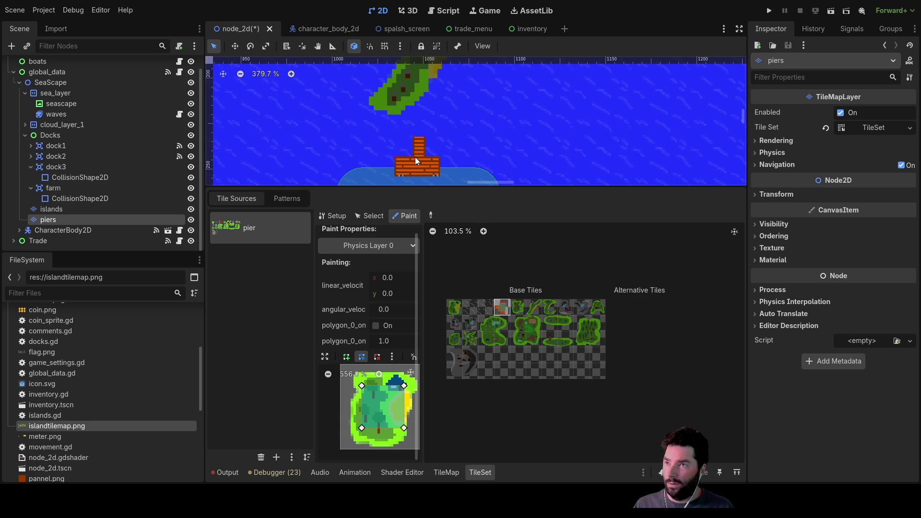
left_click(361, 217)
left_click(446, 472)
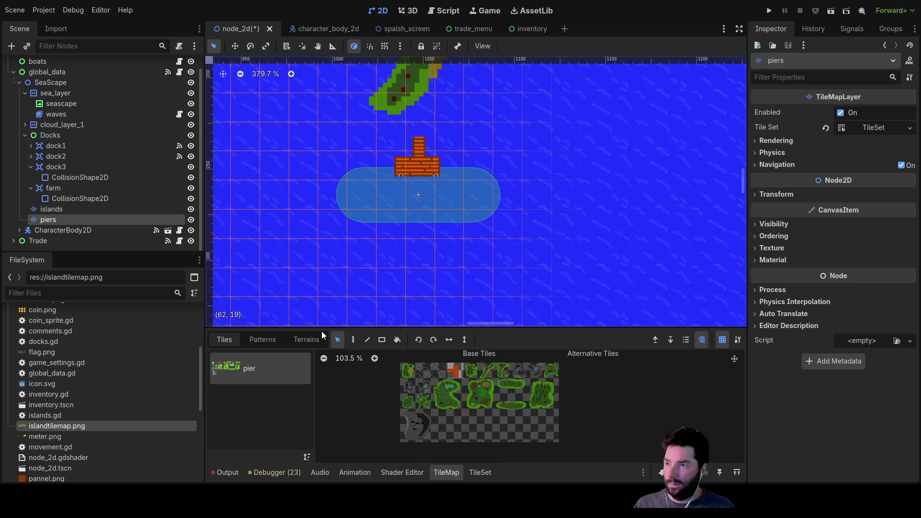
Step: Select the pier tiles on the map and move them up beside the island
left_click(415, 163)
mouse_move(417, 160)
left_mouse_down()
mouse_move(446, 105)
mouse_move(461, 212)
mouse_move(441, 183)
mouse_move(476, 146)
mouse_move(461, 139)
mouse_move(445, 171)
mouse_move(447, 163)
left_mouse_up()
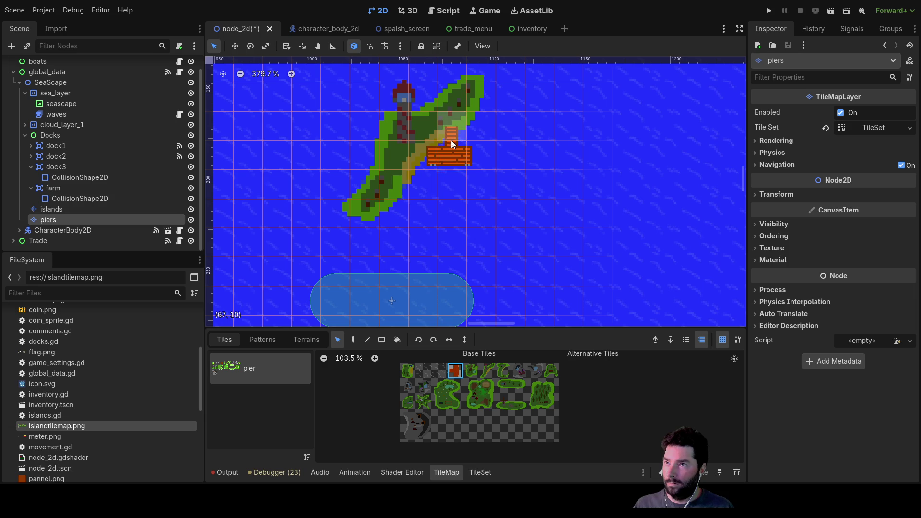
mouse_move(451, 157)
left_mouse_down()
mouse_move(491, 167)
mouse_move(479, 206)
left_mouse_up()
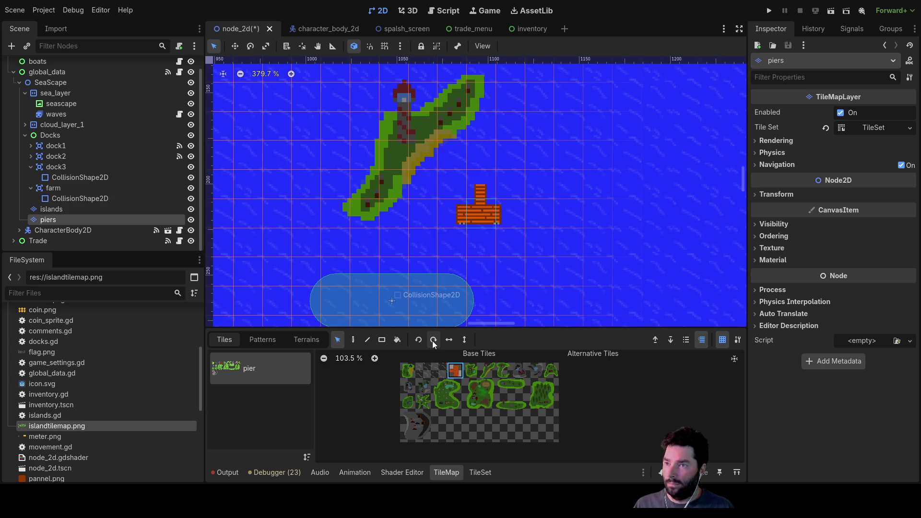
mouse_move(483, 214)
left_mouse_down()
mouse_move(474, 188)
mouse_move(475, 203)
left_mouse_up()
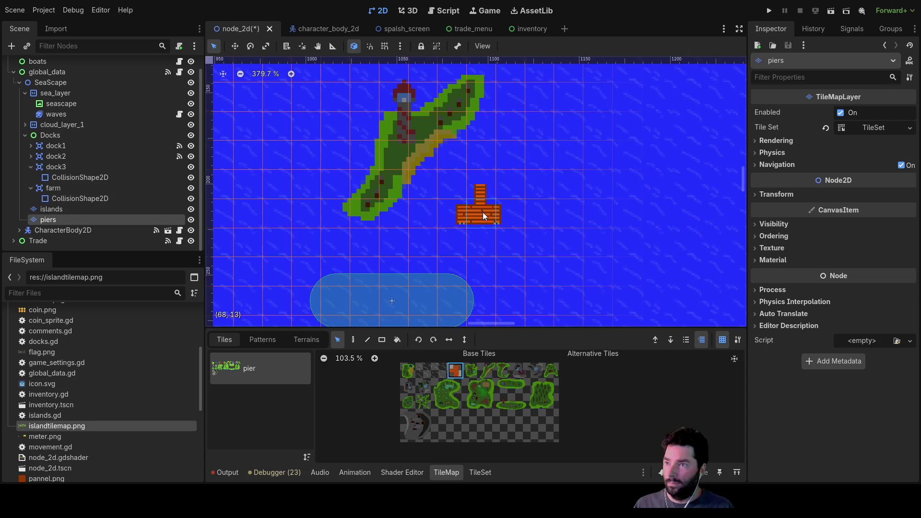
Step: Rotate the pier twice so its arm points left and paint it on the island's shore
left_click(353, 339)
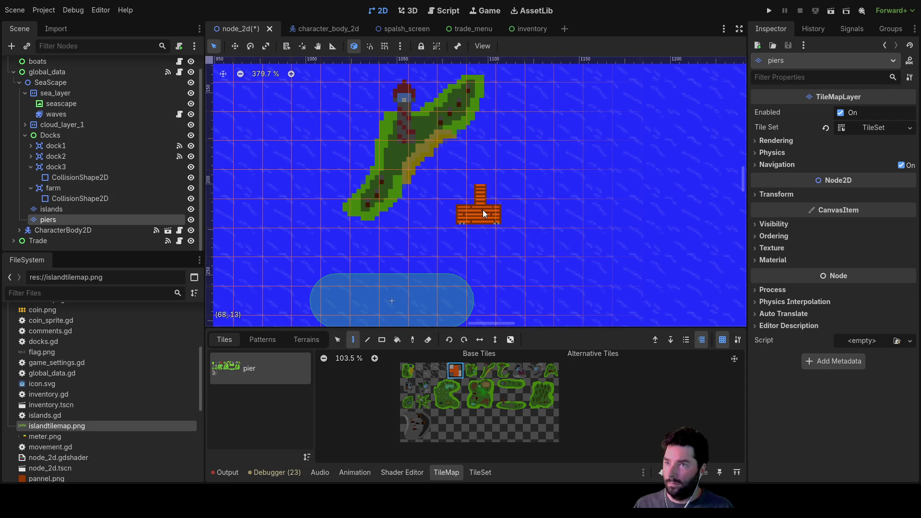
left_click_drag(482, 209, 445, 327)
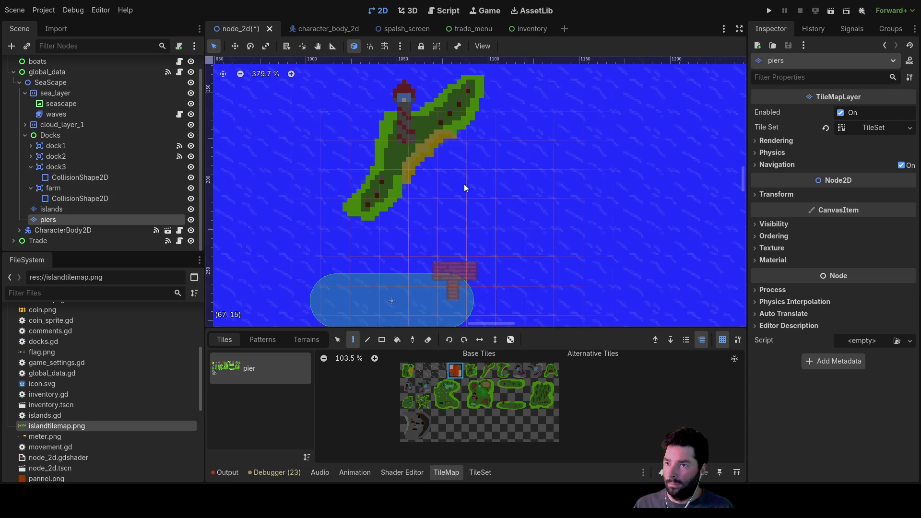
left_click(448, 340)
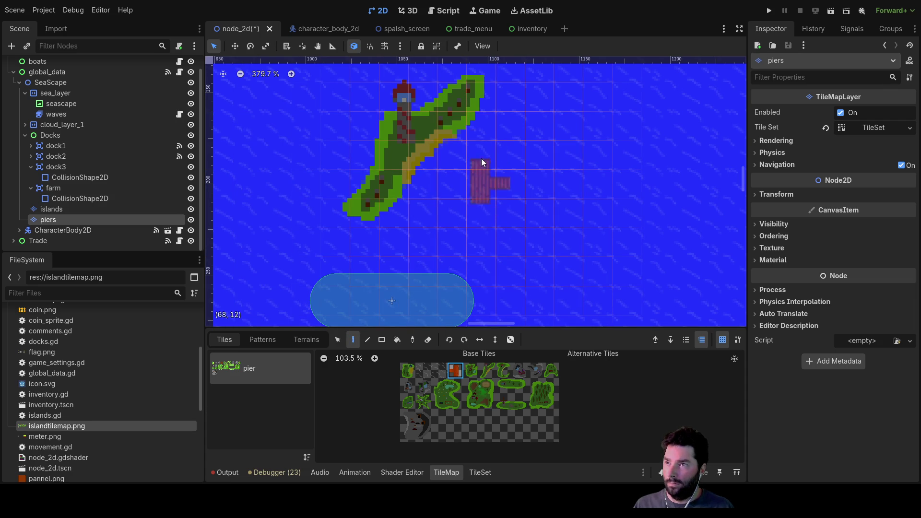
left_click(450, 339)
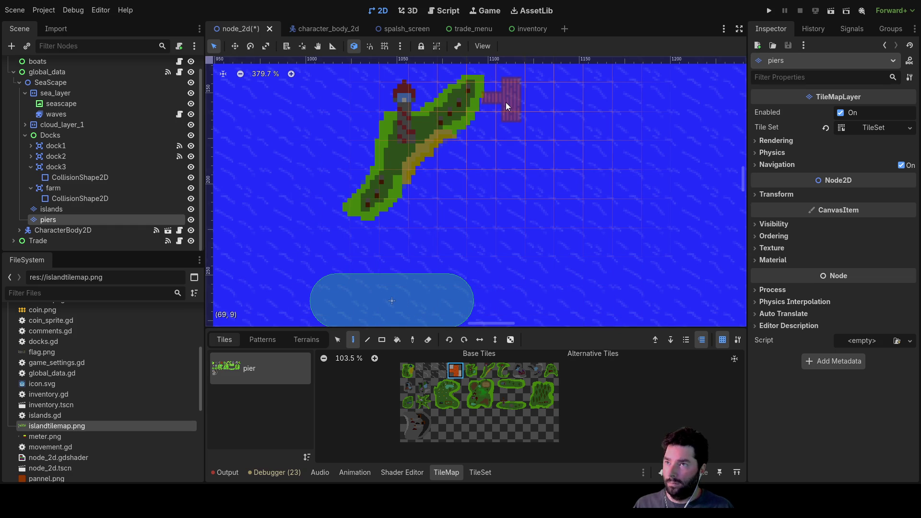
left_click(426, 192)
mouse_move(494, 206)
left_mouse_down()
mouse_move(484, 268)
mouse_move(486, 204)
left_mouse_up()
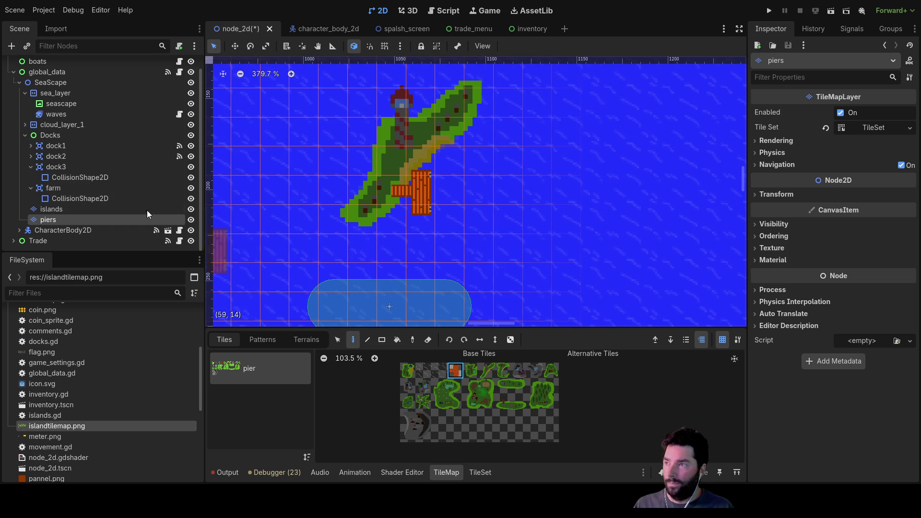
Step: Set dock3's capsule rotation to 0 and drag it beside the new pier
left_click(57, 178)
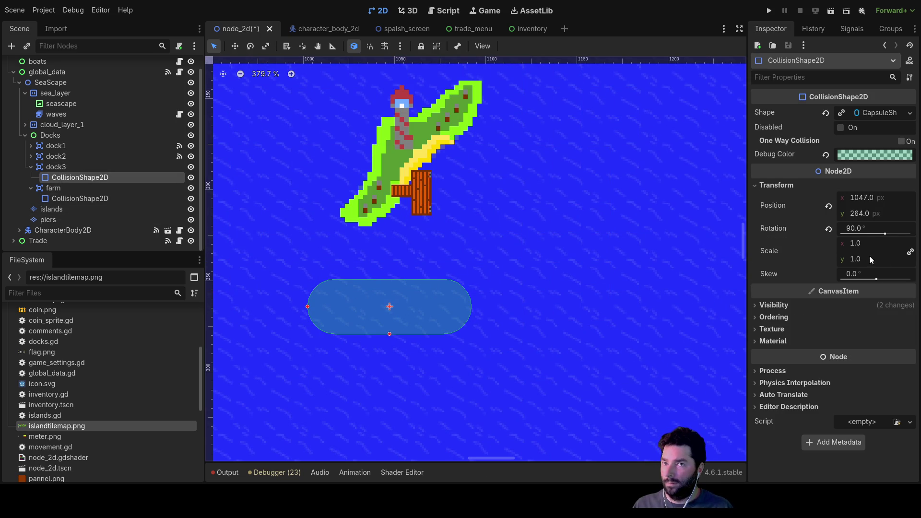
left_click(855, 229)
type("0")
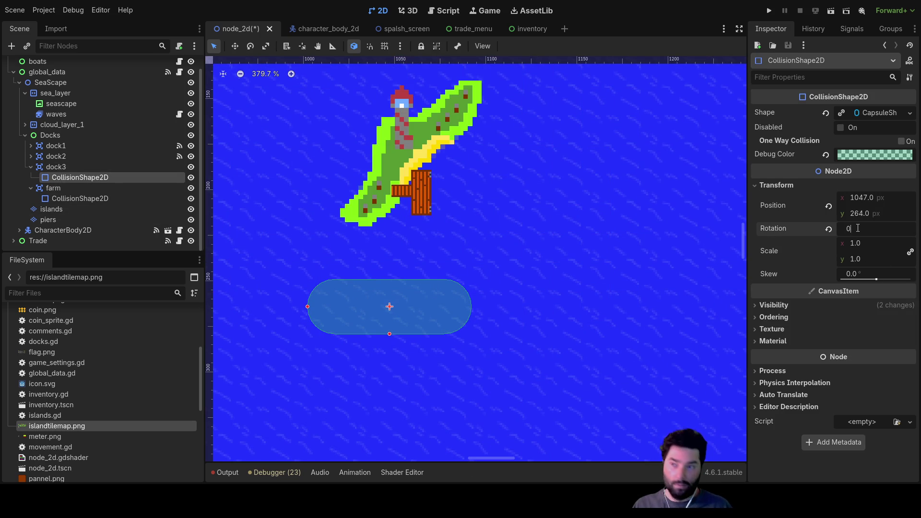
key("Return")
mouse_move(383, 267)
left_mouse_down()
mouse_move(448, 217)
mouse_move(452, 147)
left_mouse_up()
left_click(563, 200)
scroll(525, 331, "up", 4)
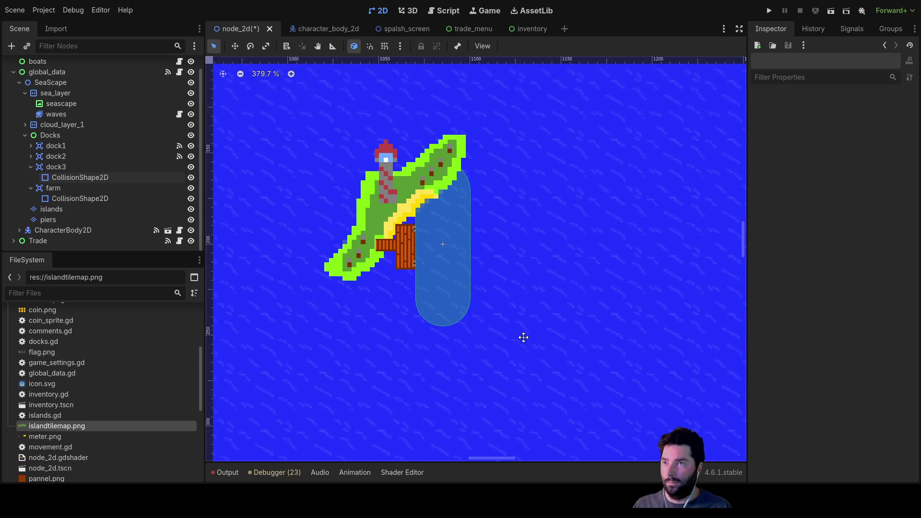
scroll(540, 294, "down", 5)
mouse_move(479, 275)
left_mouse_down()
mouse_move(487, 296)
mouse_move(529, 251)
left_mouse_up()
scroll(528, 309, "down", 3)
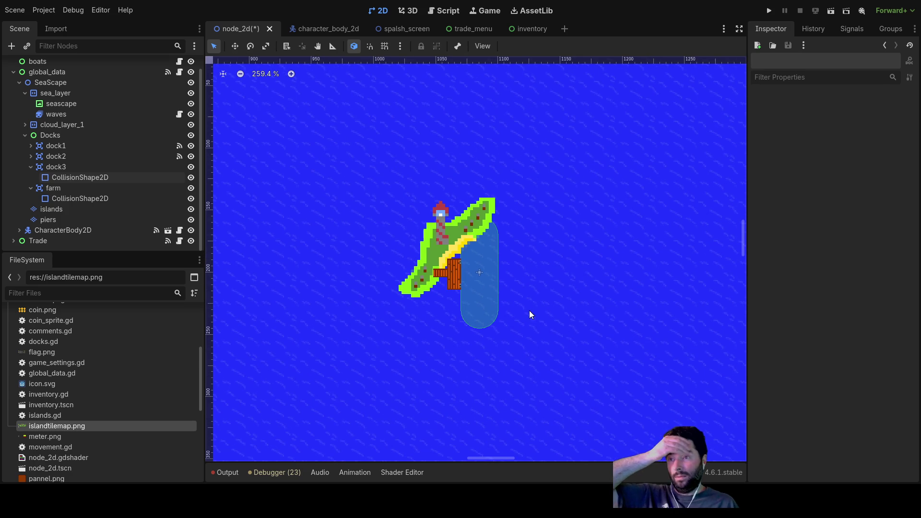
scroll(531, 315, "down", 15)
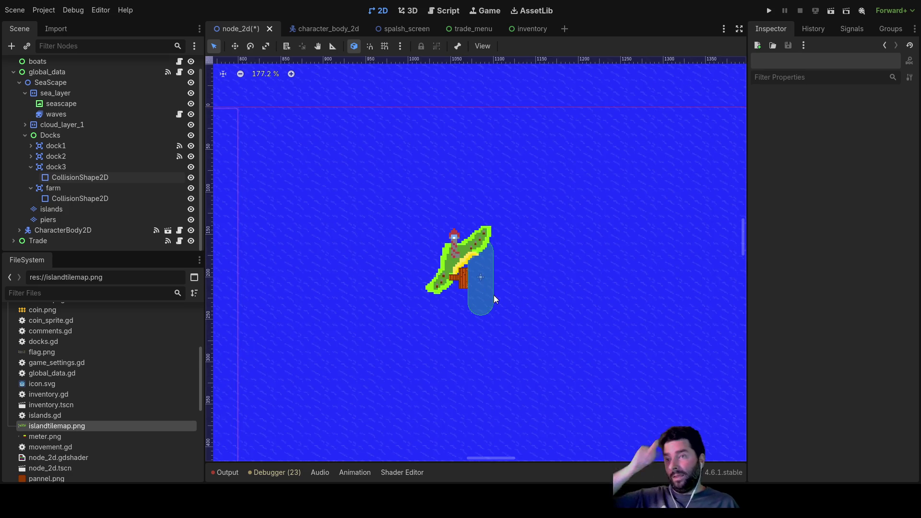
left_click_drag(534, 371, 532, 318)
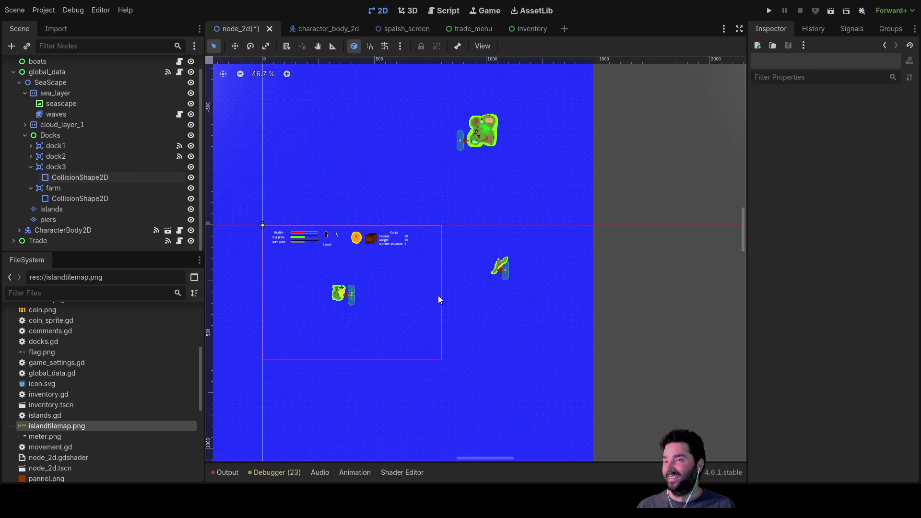
Step: Collapse dock3 in the Scene tree and select the piers node for tile editing
left_click(30, 166)
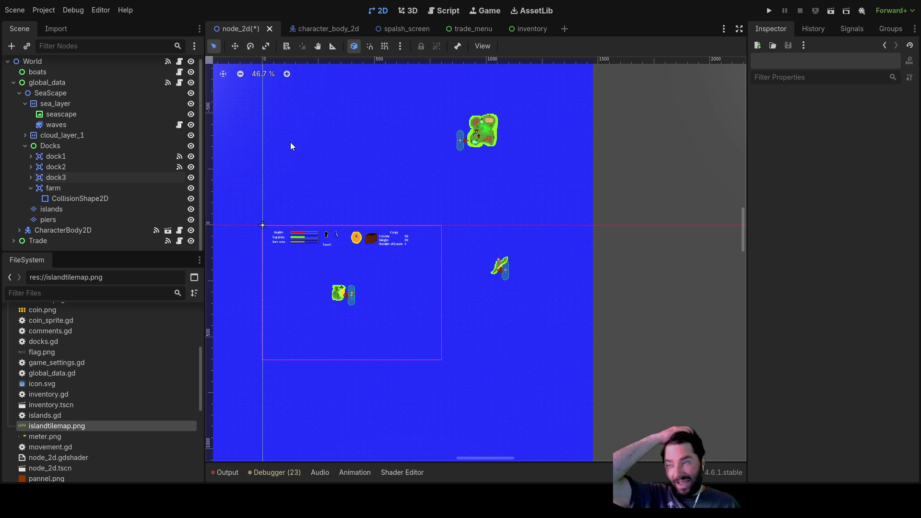
scroll(505, 197, "up", 2)
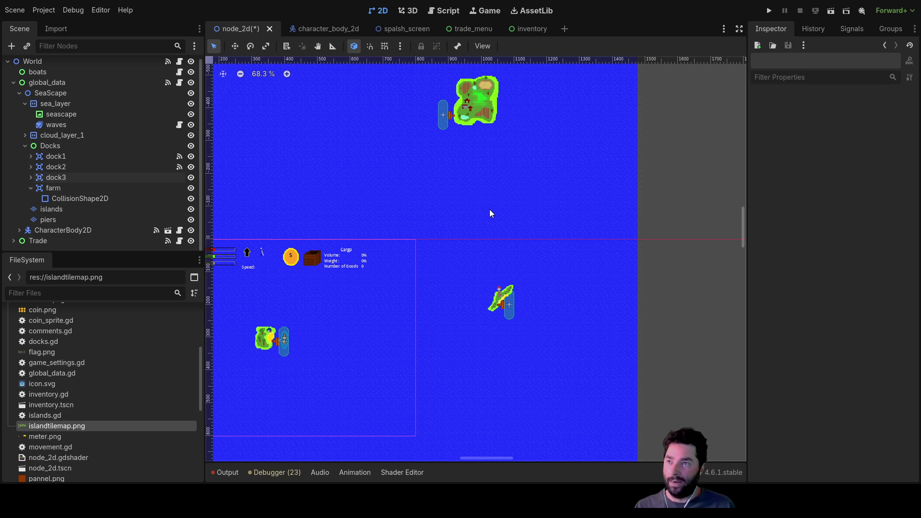
scroll(452, 234, "down", 3)
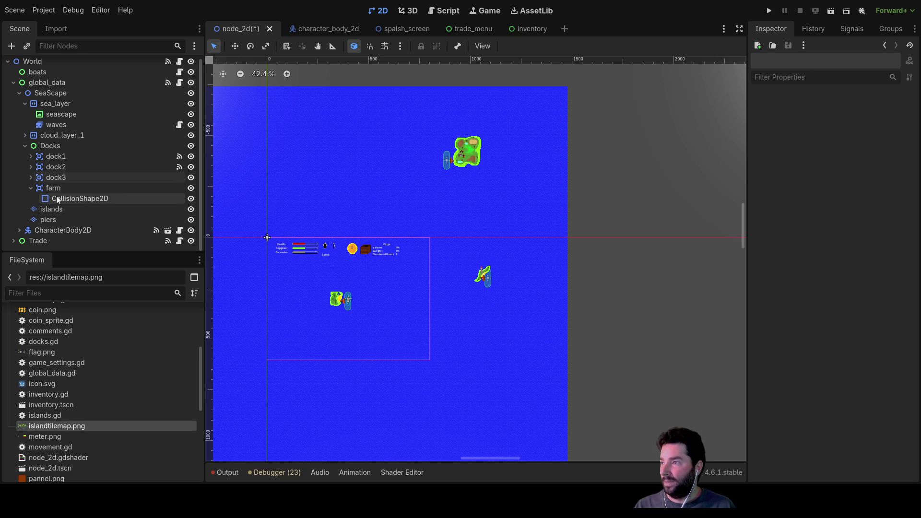
left_click(48, 220)
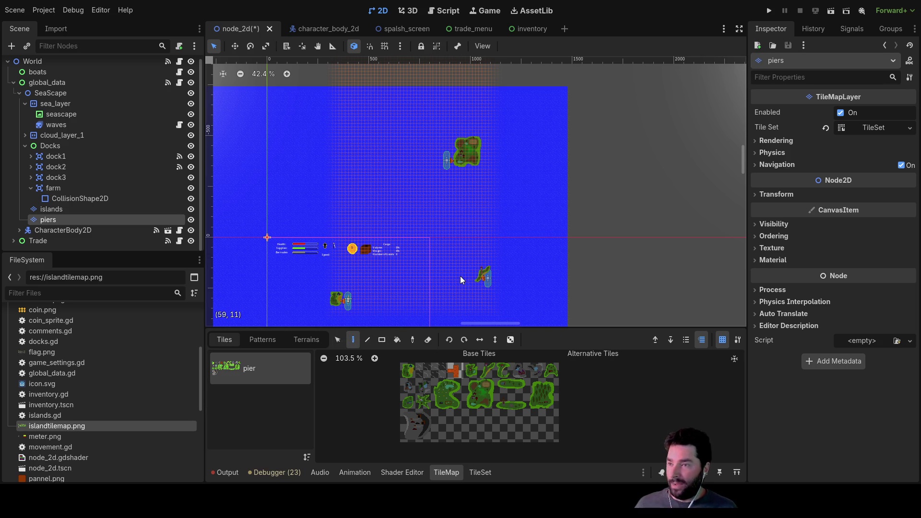
Step: Look over the pier islands on the canvas, then run the game with F5
scroll(460, 276, "up", 10)
scroll(524, 279, "right", 5)
scroll(523, 278, "down", 3)
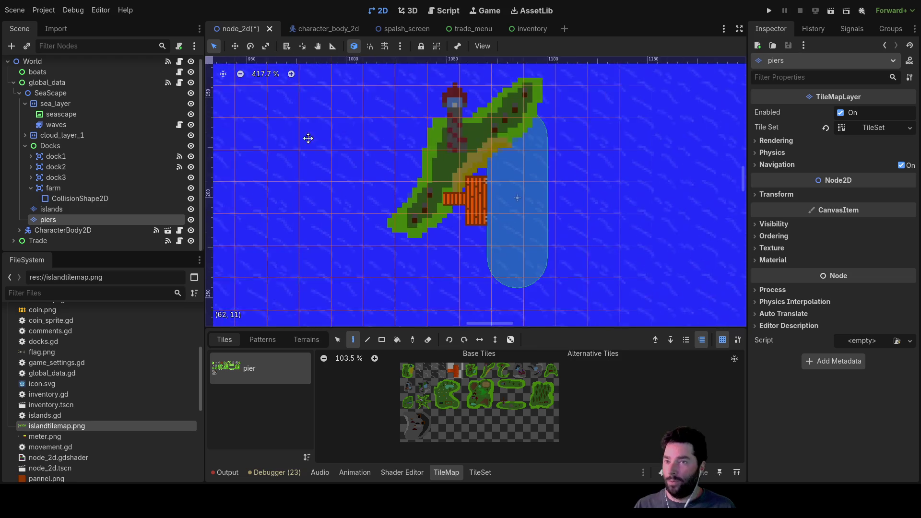
scroll(398, 233, "down", 10)
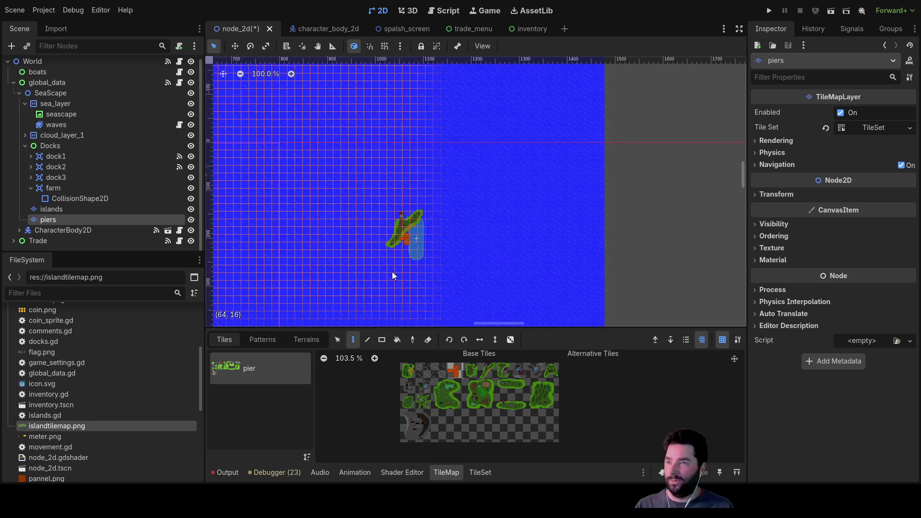
left_click_drag(356, 262, 469, 214)
scroll(469, 215, "up", 3)
scroll(451, 209, "up", 1)
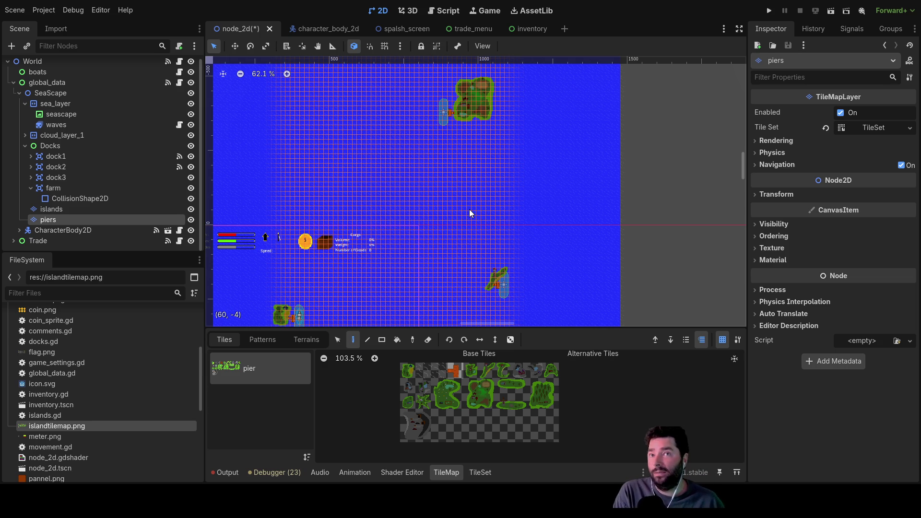
scroll(468, 206, "down", 1)
left_click_drag(403, 128, 382, 235)
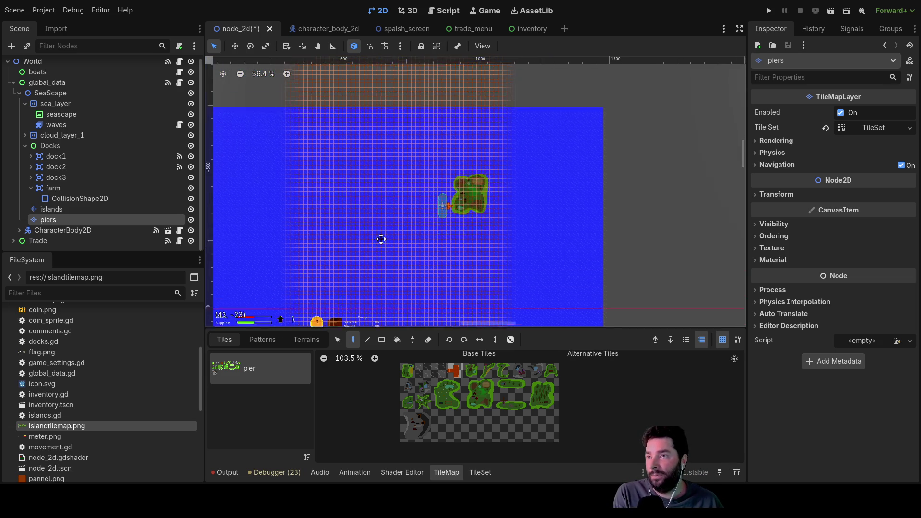
scroll(514, 158, "down", 3)
scroll(515, 216, "up", 5)
scroll(516, 212, "down", 4)
key("F5")
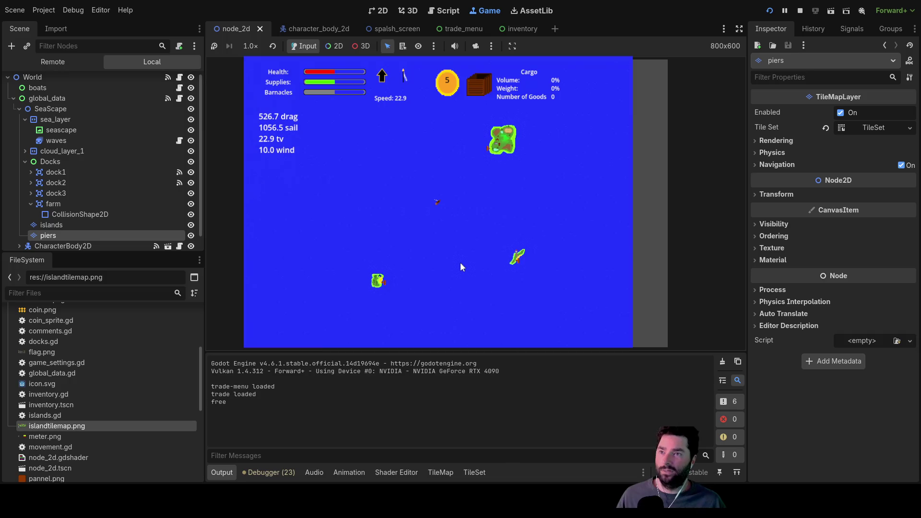
Step: Cut the sail and sail around the islands, then stop the running game
key("Down")
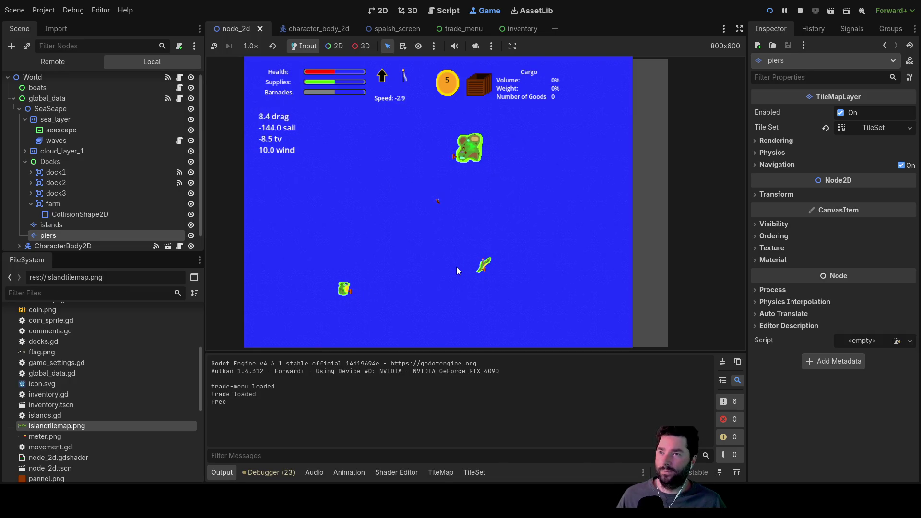
scroll(497, 227, "up", 3)
scroll(497, 229, "down", 3)
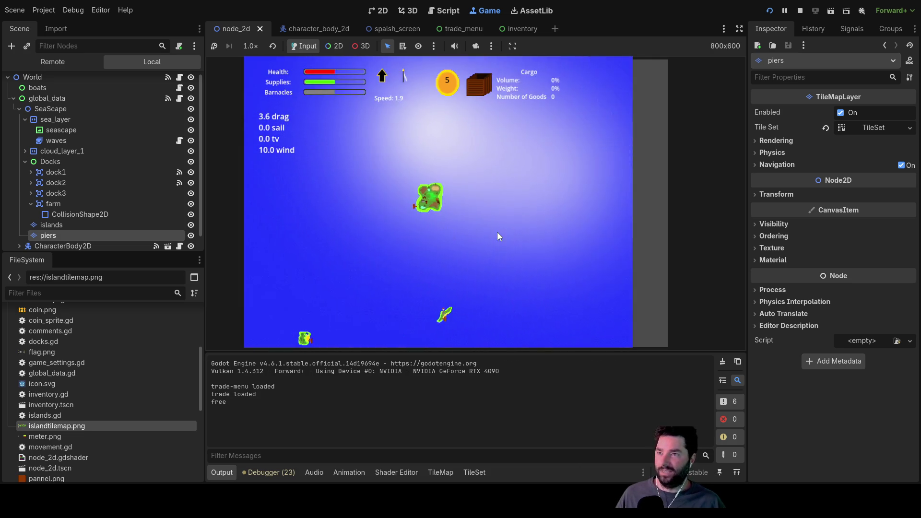
scroll(497, 236, "up", 3)
scroll(497, 236, "up", 3)
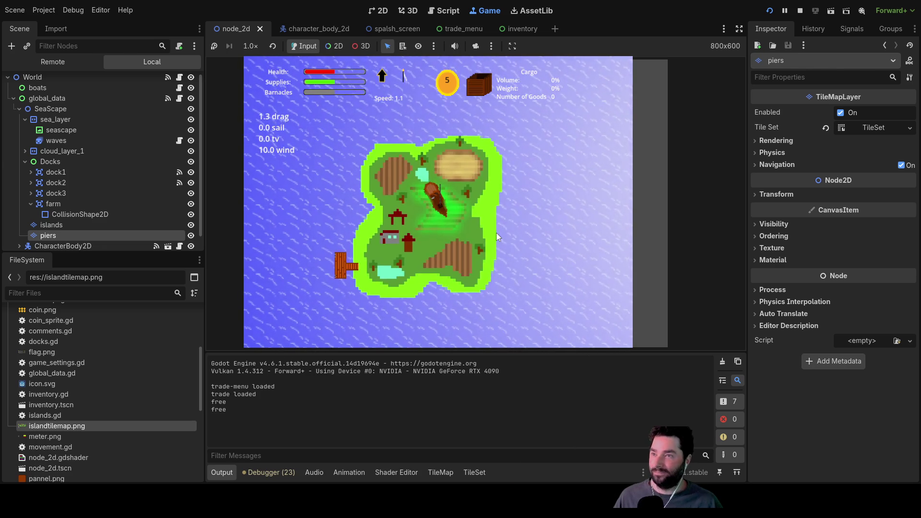
scroll(497, 236, "down", 5)
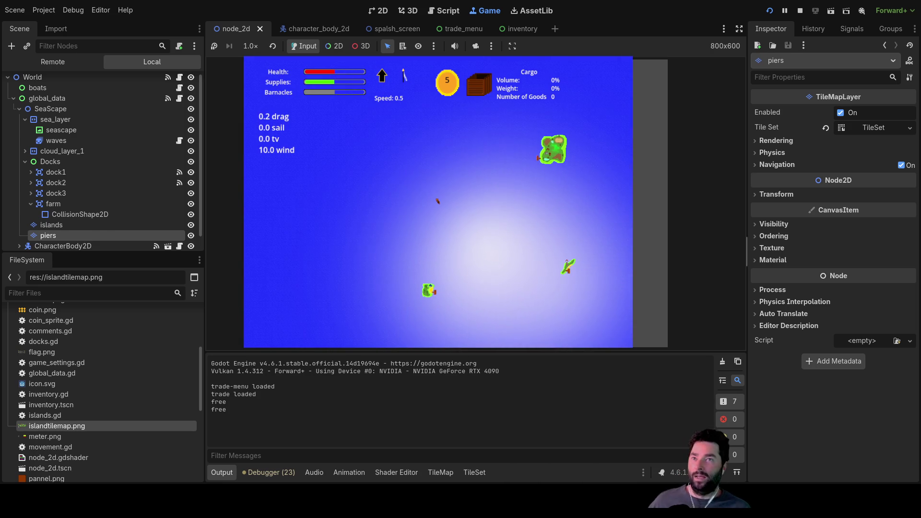
left_click(800, 10)
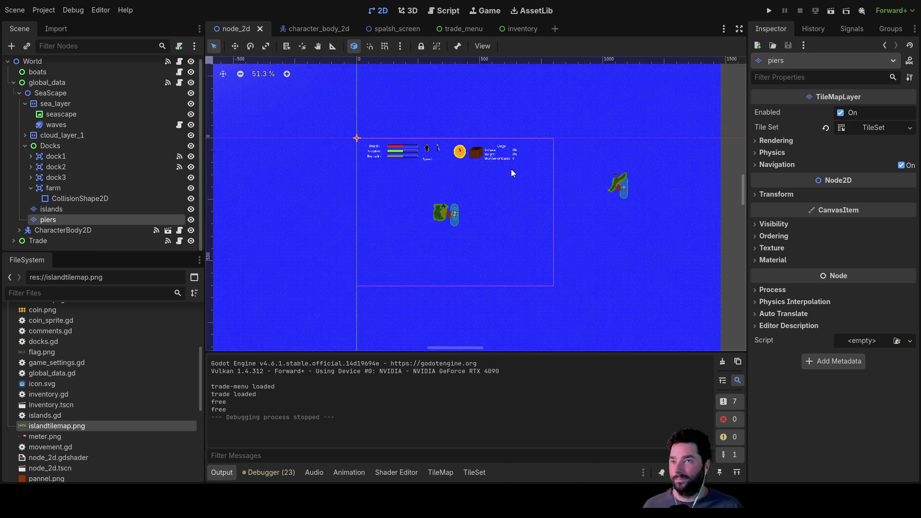
Step: On the islands layer, move the farm island tiles far up and to the right
scroll(456, 194, "up", 4)
left_click(442, 201)
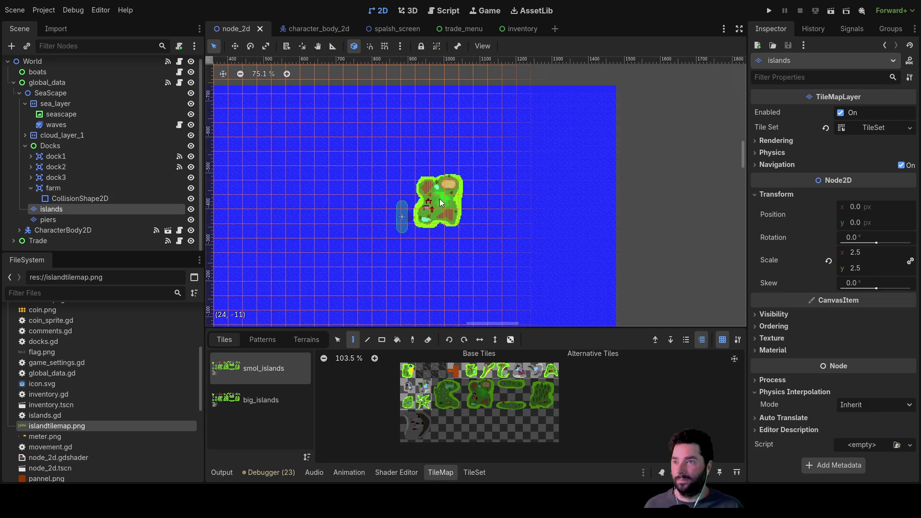
scroll(442, 201, "down", 6)
mouse_move(519, 240)
left_mouse_down()
mouse_move(522, 167)
mouse_move(519, 188)
left_mouse_up()
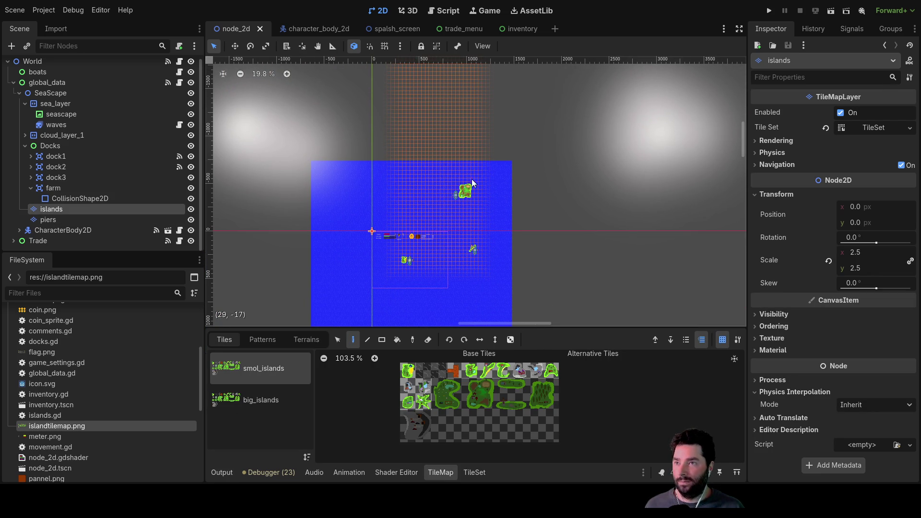
key("s")
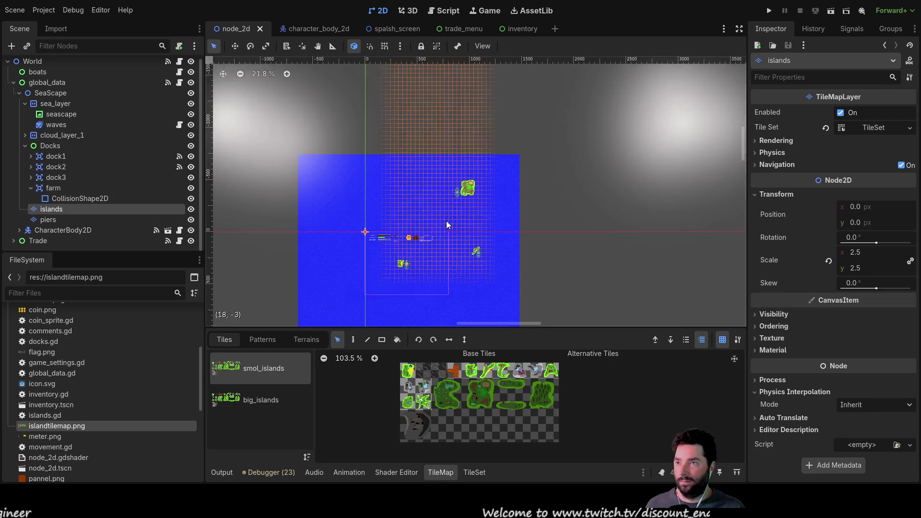
scroll(446, 220, "up", 5)
mouse_move(477, 176)
left_mouse_down()
mouse_move(519, 125)
mouse_move(582, 80)
mouse_move(547, 134)
mouse_move(473, 187)
left_mouse_up()
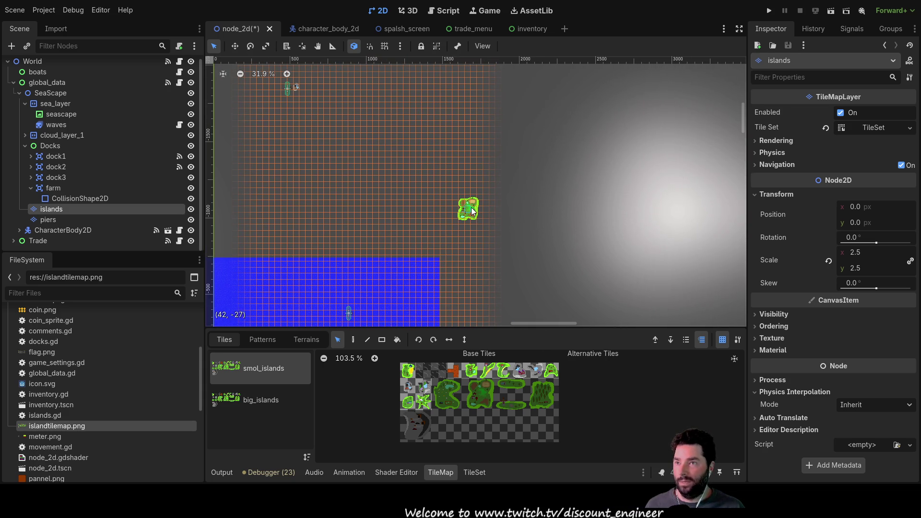
scroll(493, 173, "down", 4)
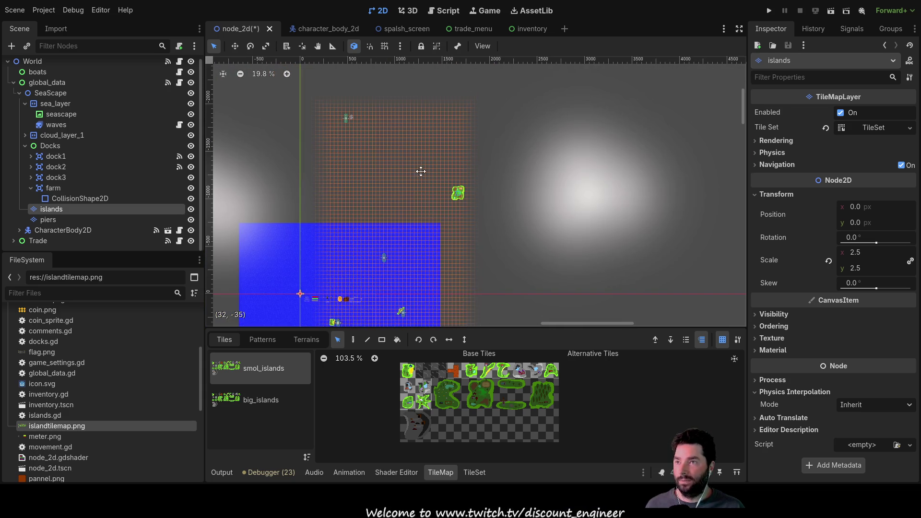
scroll(418, 232, "up", 15)
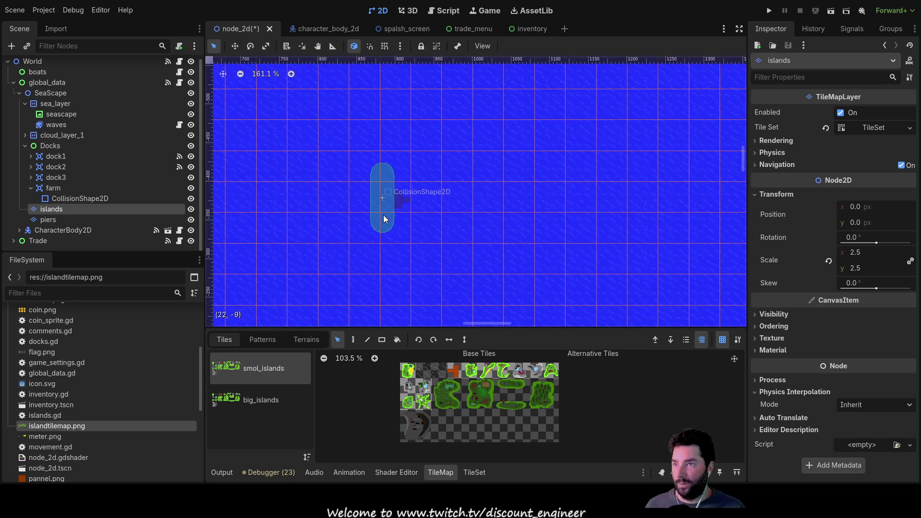
Step: On the piers layer, move the pier tile beside the relocated farm island
left_click(48, 219)
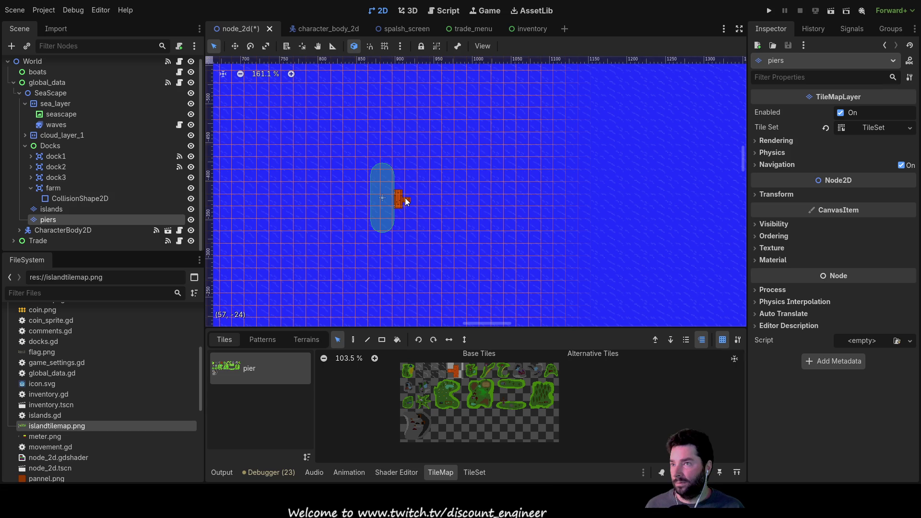
left_click_drag(400, 199, 570, 128)
scroll(583, 148, "down", 4)
scroll(526, 168, "up", 10)
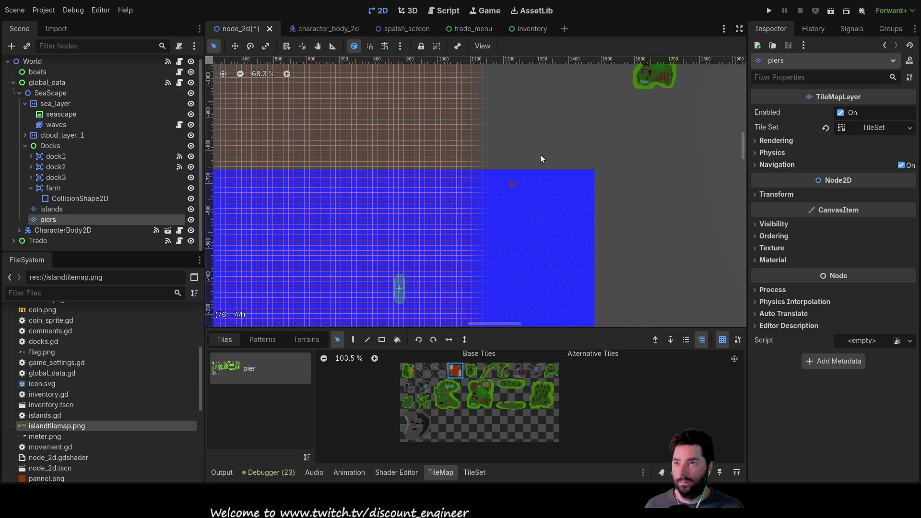
scroll(522, 181, "up", 8)
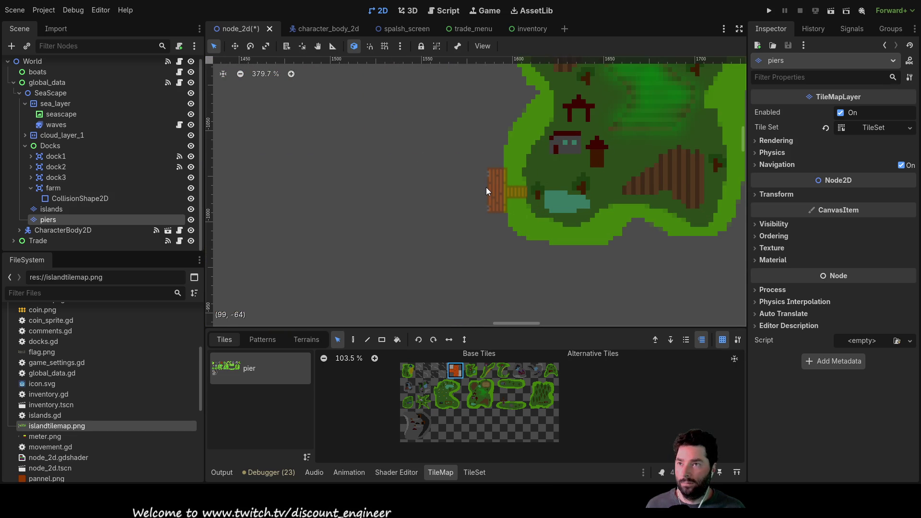
left_click(493, 169)
scroll(459, 222, "down", 20)
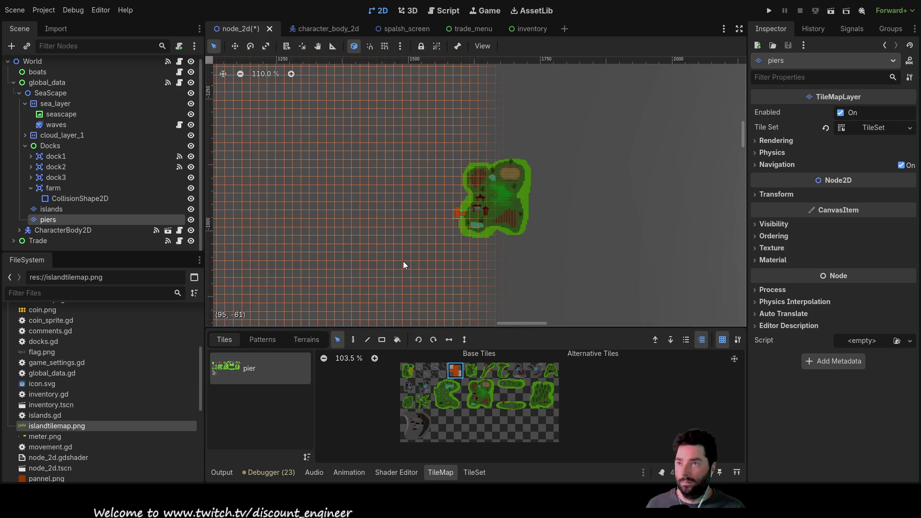
scroll(383, 221, "up", 7)
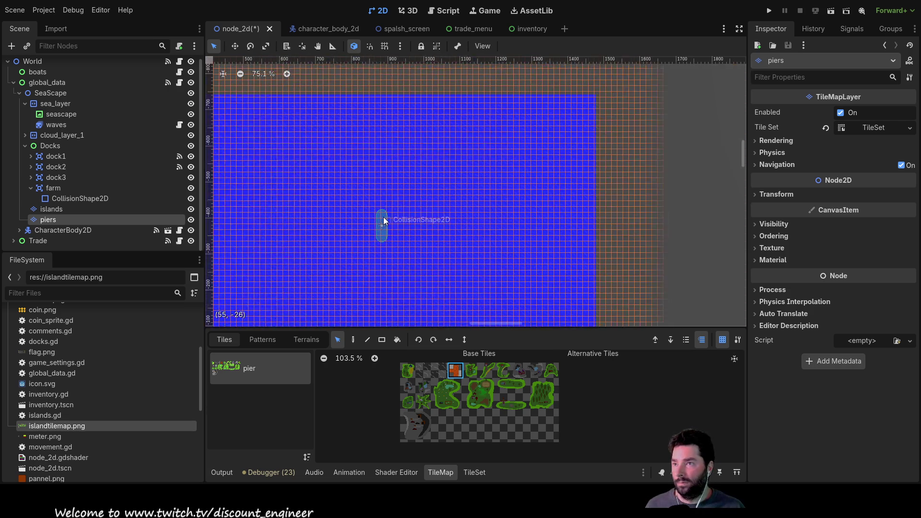
Step: Expand dock3 and select its collision shape
left_click(47, 177)
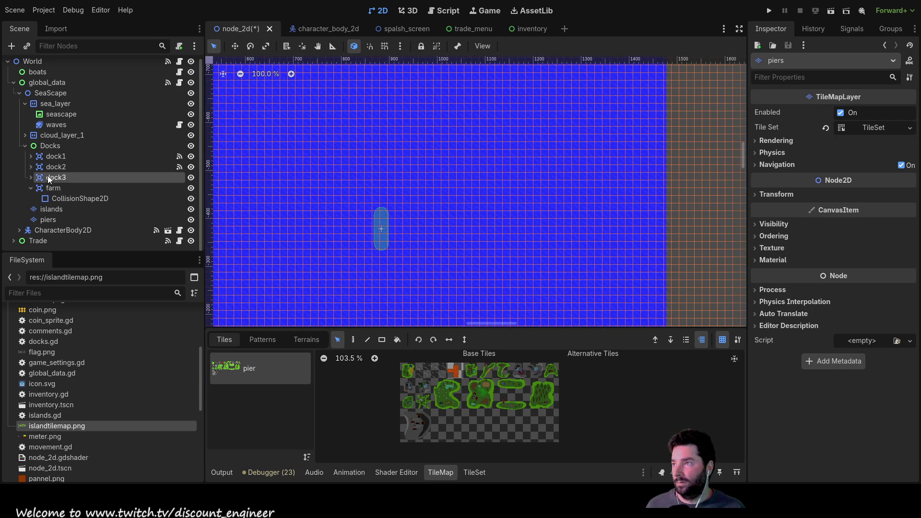
left_click(31, 177)
left_click(77, 187)
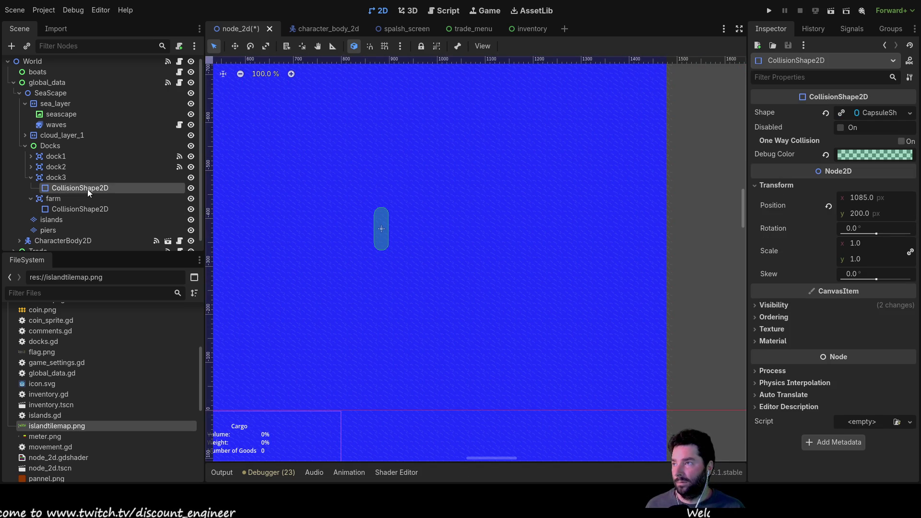
Step: Drag the farm's CollisionShape2D capsule next to the relocated island
left_click(30, 177)
left_click(59, 199)
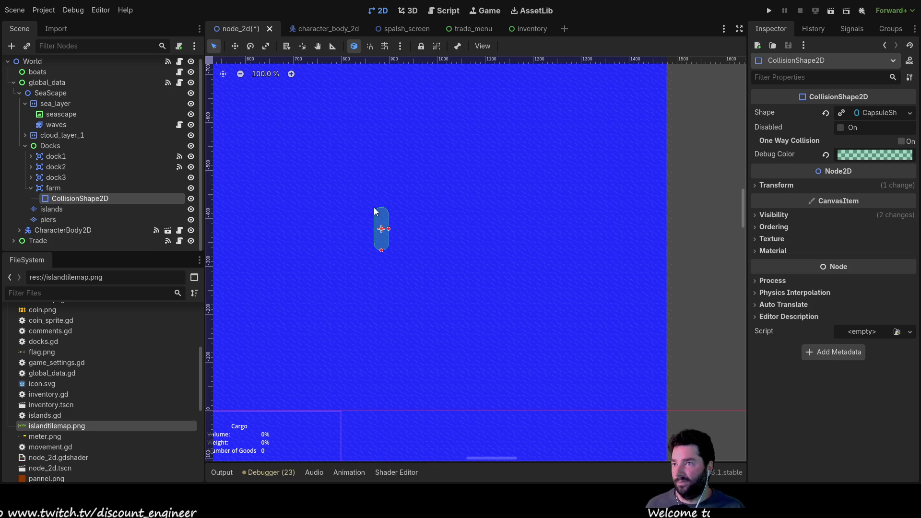
mouse_move(382, 220)
left_mouse_down()
mouse_move(644, 123)
mouse_move(423, 227)
mouse_move(448, 135)
mouse_move(462, 143)
mouse_move(423, 191)
mouse_move(462, 189)
mouse_move(434, 192)
left_mouse_up()
scroll(643, 123, "down", 2)
scroll(448, 135, "up", 9)
scroll(388, 280, "down", 2)
scroll(388, 279, "up", 4)
scroll(392, 312, "down", 12)
scroll(385, 329, "down", 6)
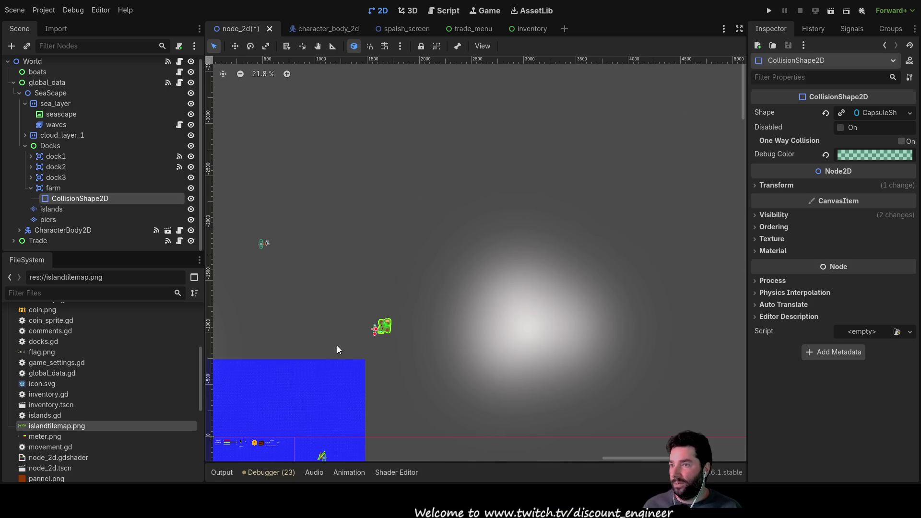
Step: Clear the selection and run the project again to test the moved dock
left_click(337, 346)
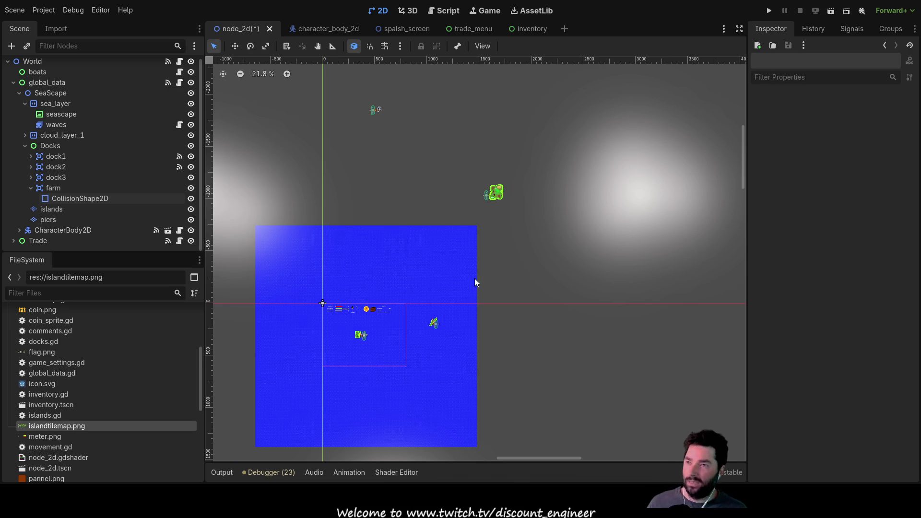
scroll(454, 307, "up", 1)
scroll(418, 236, "down", 3)
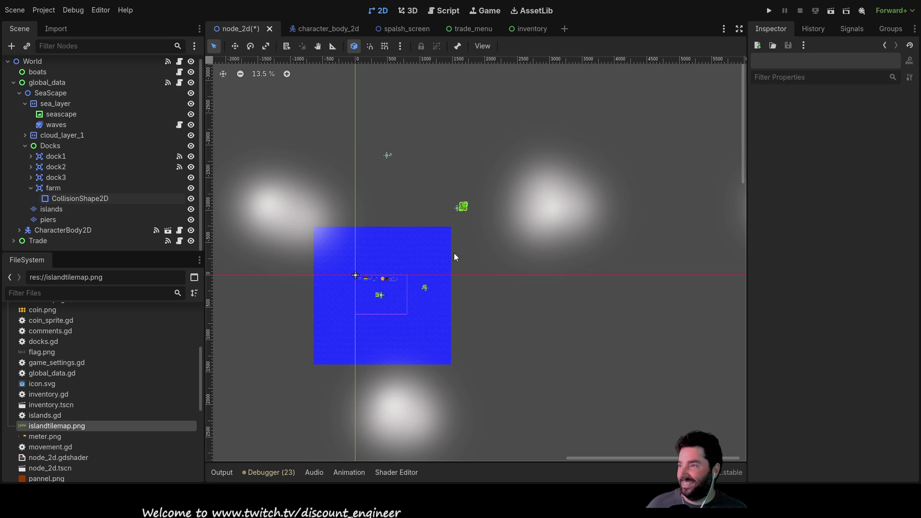
scroll(405, 296, "up", 4)
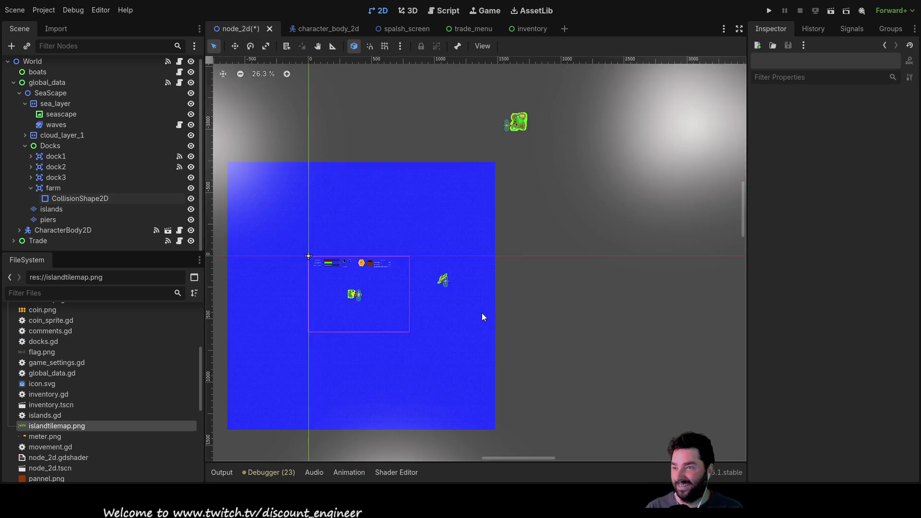
scroll(453, 299, "up", 9)
scroll(460, 314, "down", 4)
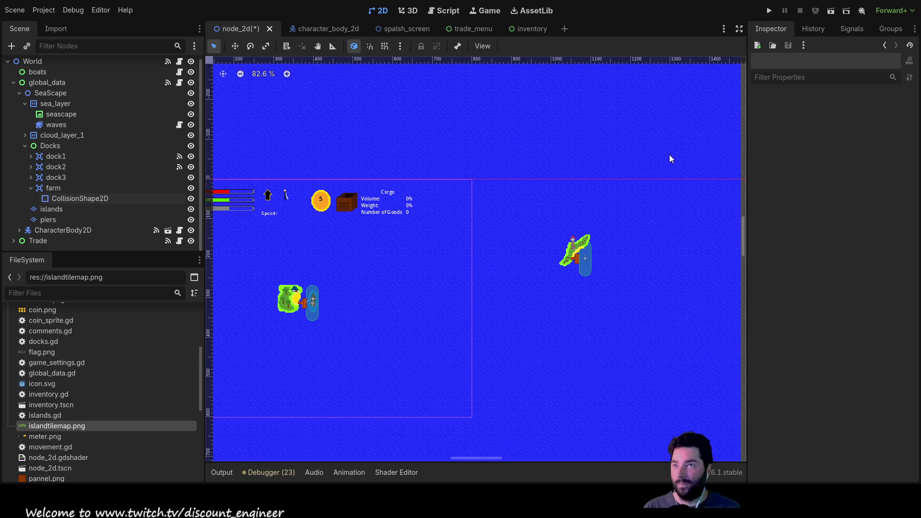
left_click(769, 13)
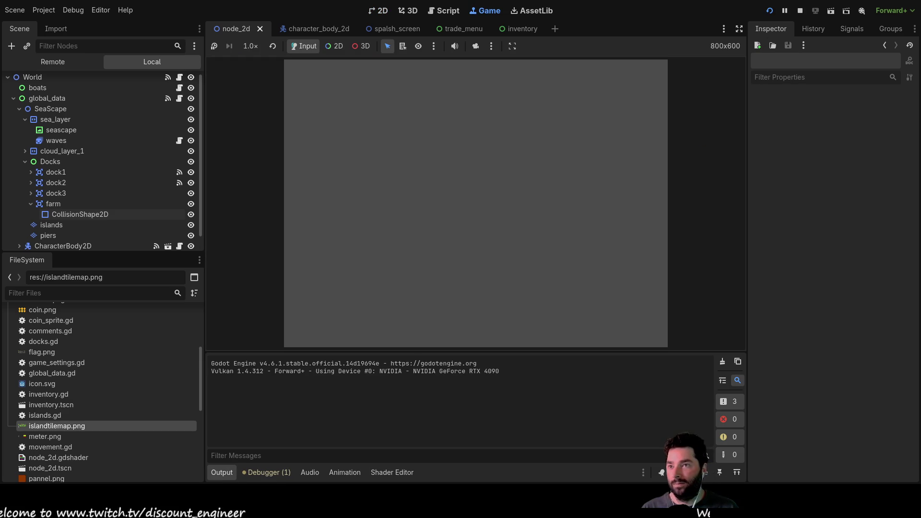
Step: Start the game, sail to a dock, buy a load of Mail, and check the cargo hold
left_click(343, 75)
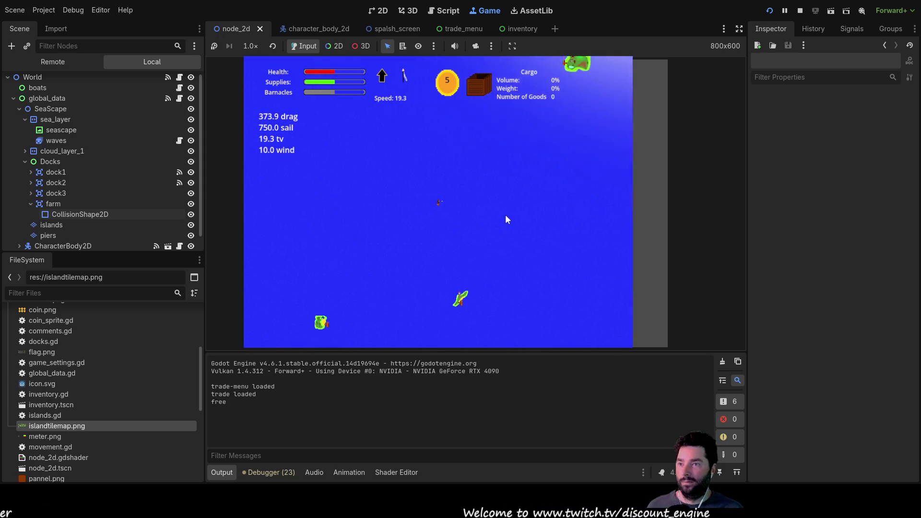
key("Down")
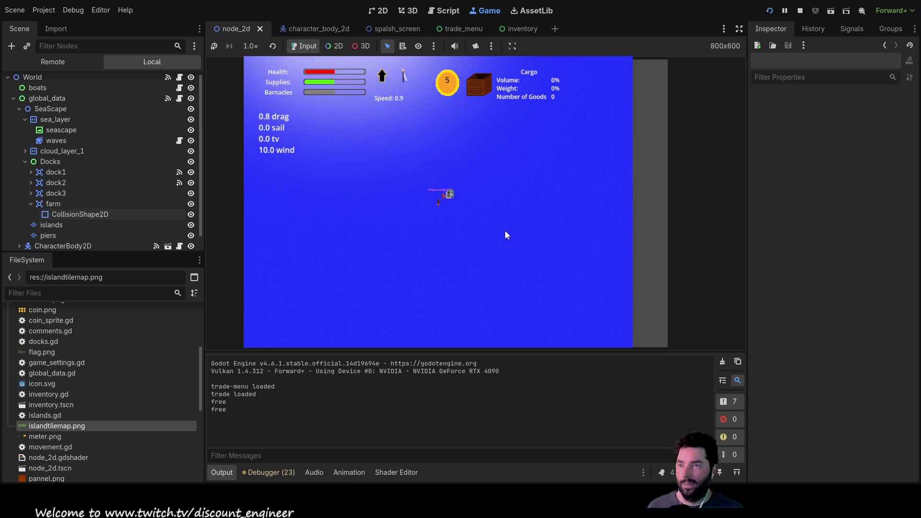
scroll(502, 256, "up", 5)
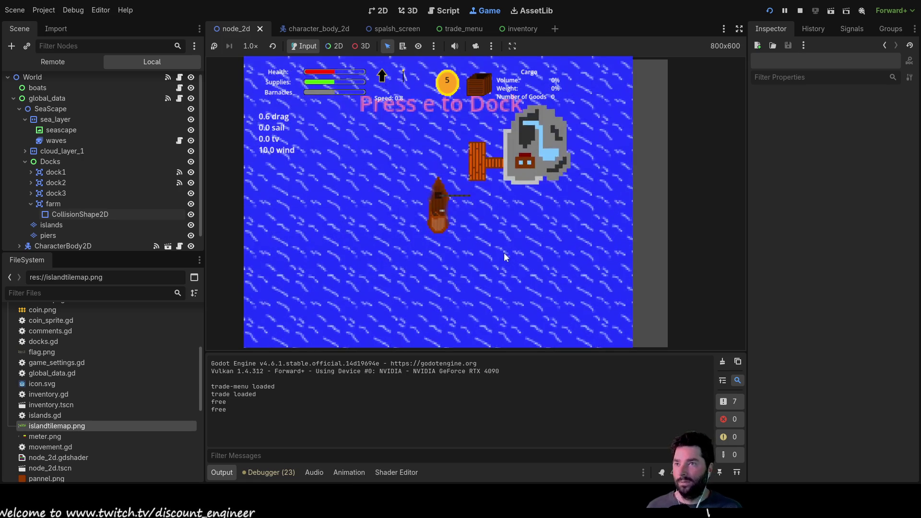
scroll(504, 252, "down", 3)
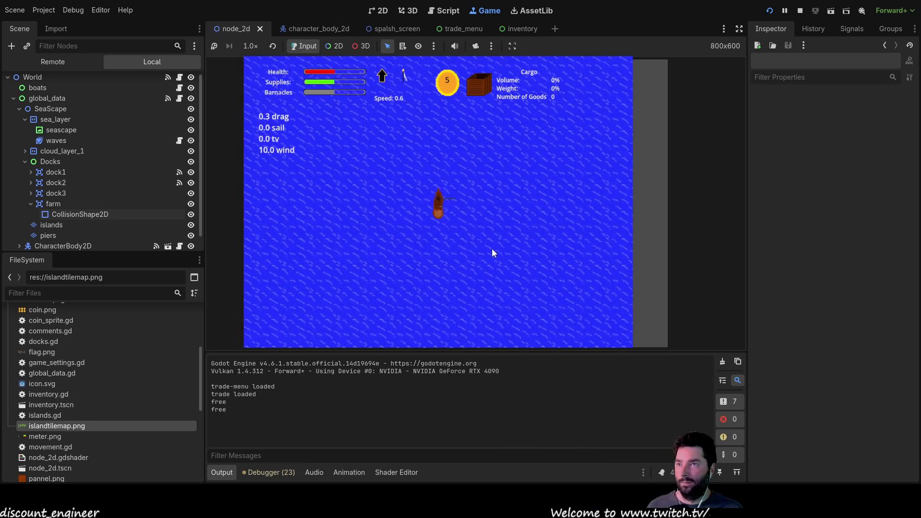
key("e")
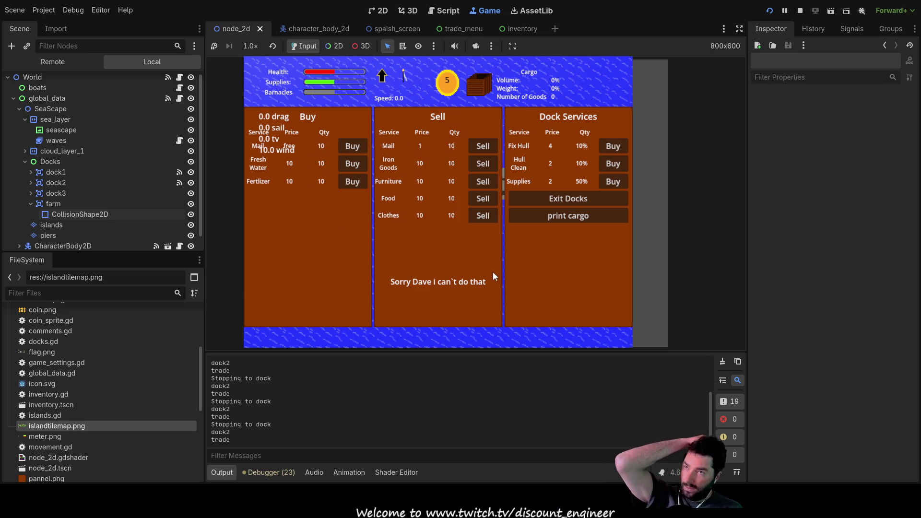
left_click(357, 147)
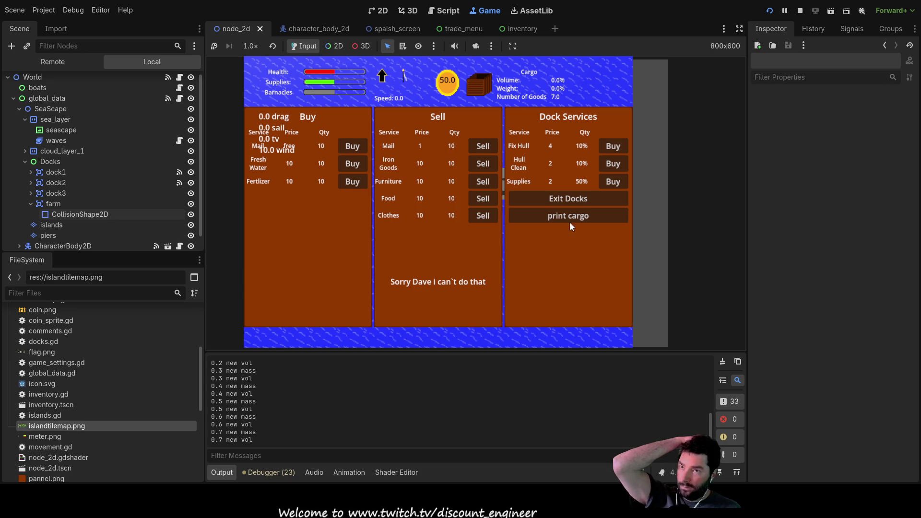
left_click(577, 200)
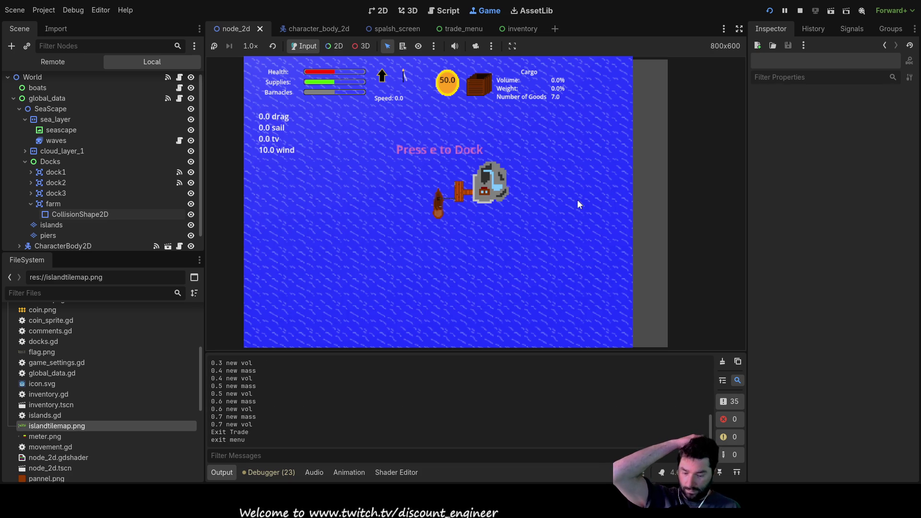
key("i")
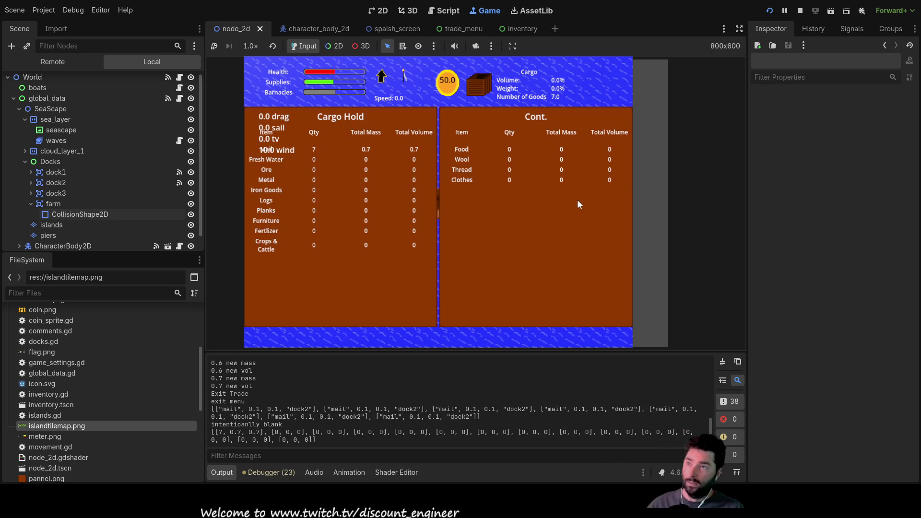
key("i")
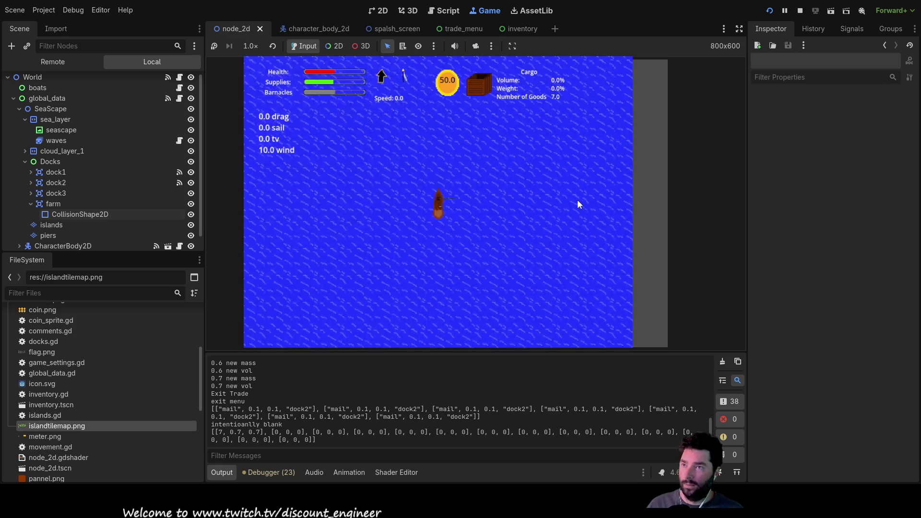
Step: Sail to the island dock, sell the Mail, and confirm the hold is empty with 57.0 coins
key("t")
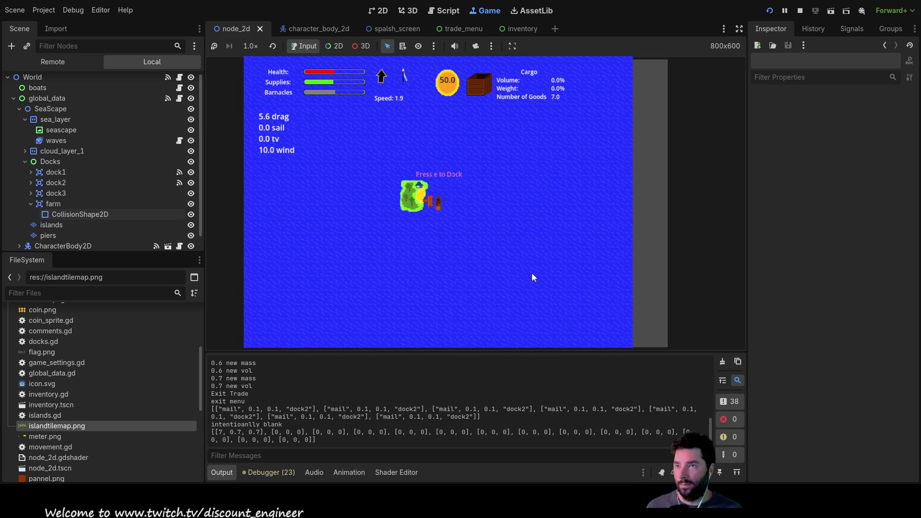
key("e")
left_click(489, 162)
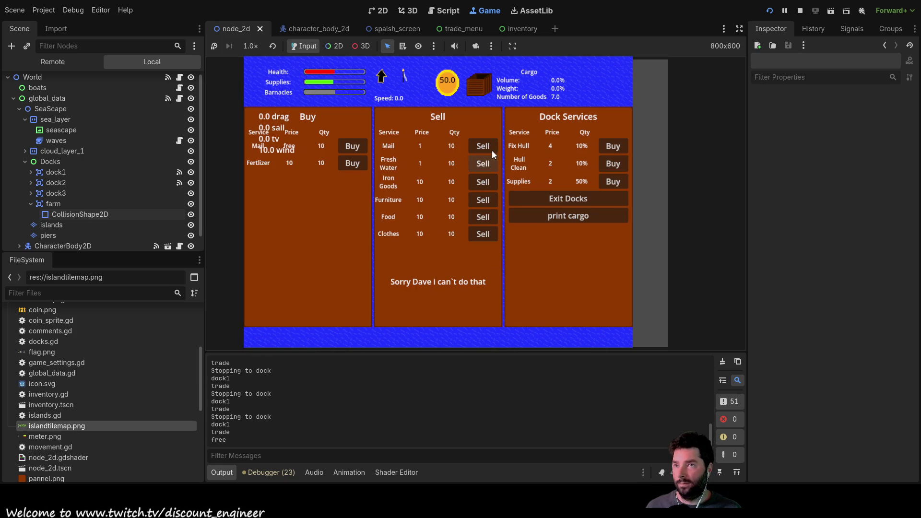
left_click(490, 146)
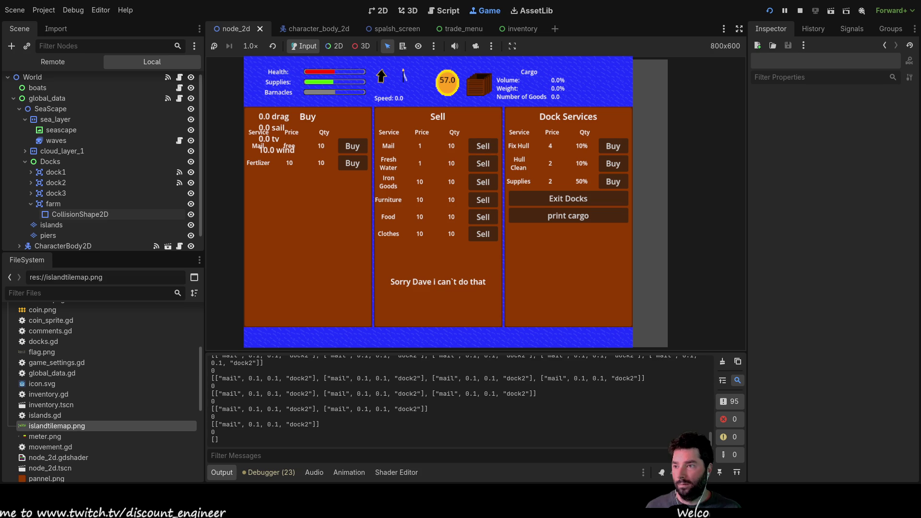
left_click(574, 198)
key("e")
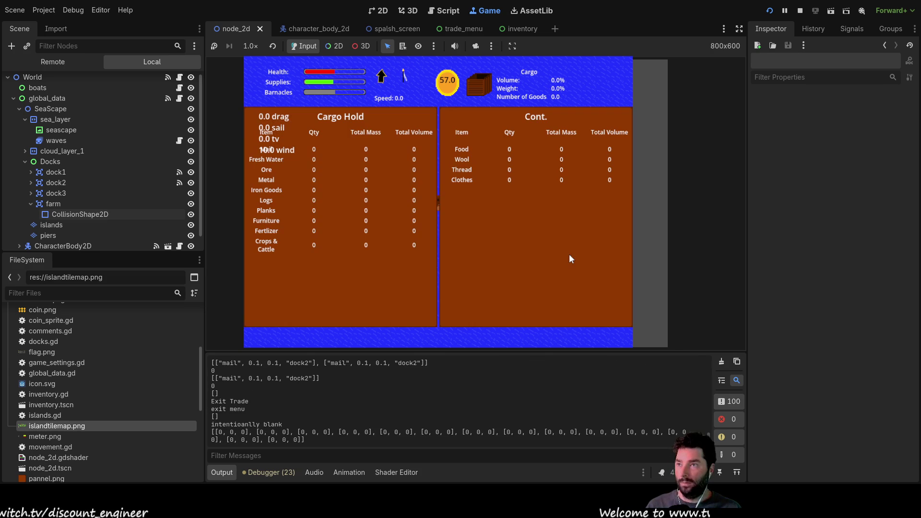
key("e")
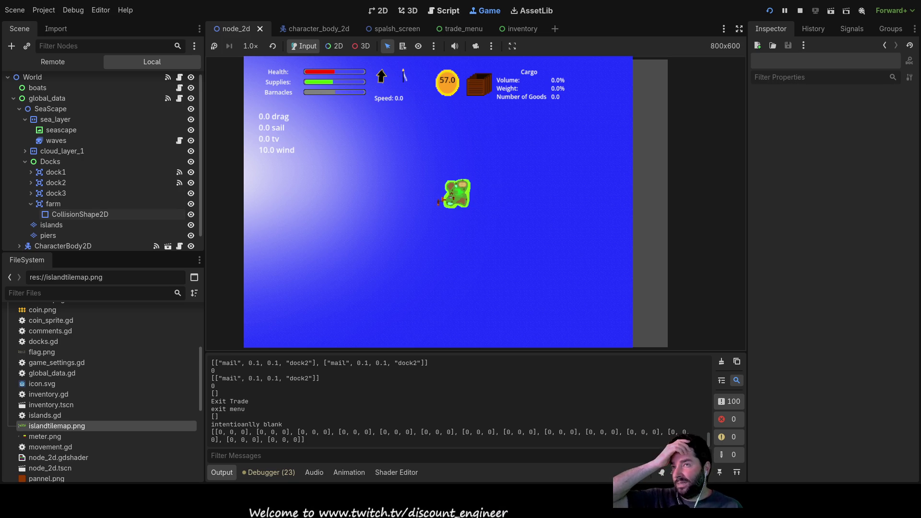
Step: Return to the 2D editor, collapse the farm node, and select the islands TileMapLayer
key("ctrl+F1")
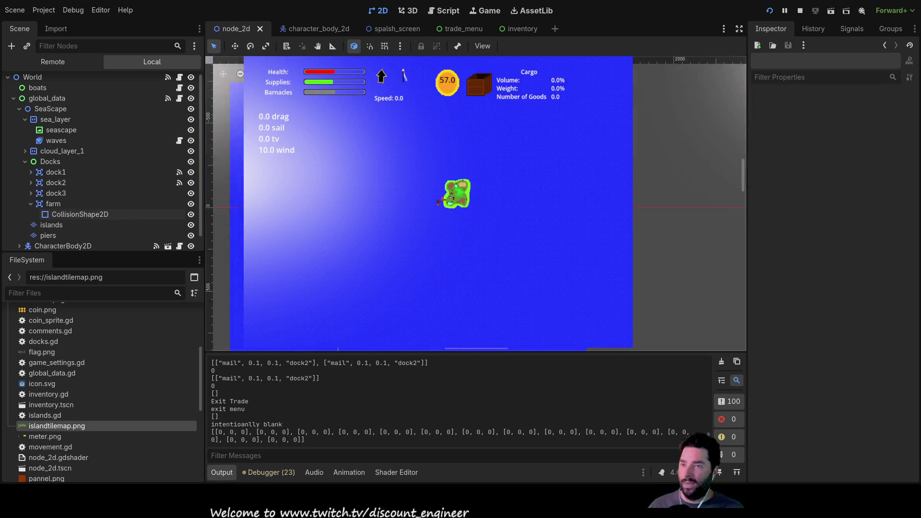
scroll(509, 196, "down", 5)
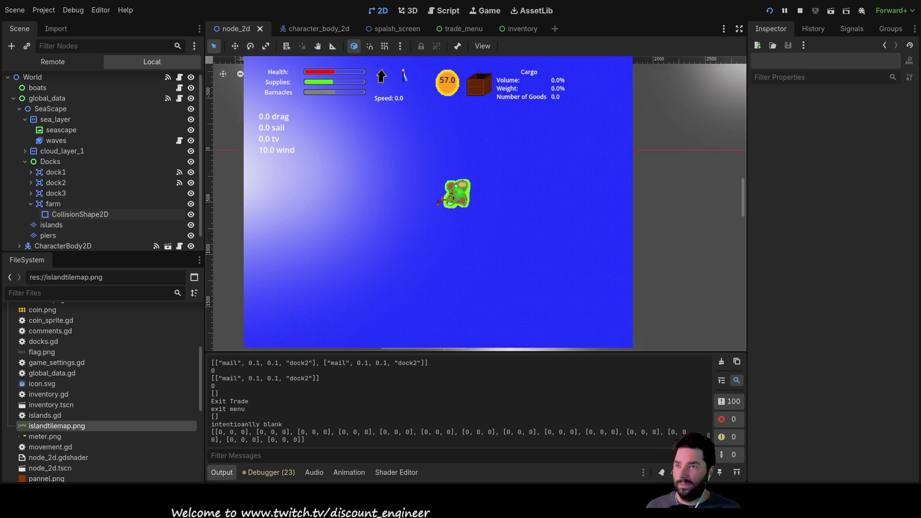
scroll(509, 196, "up", 3)
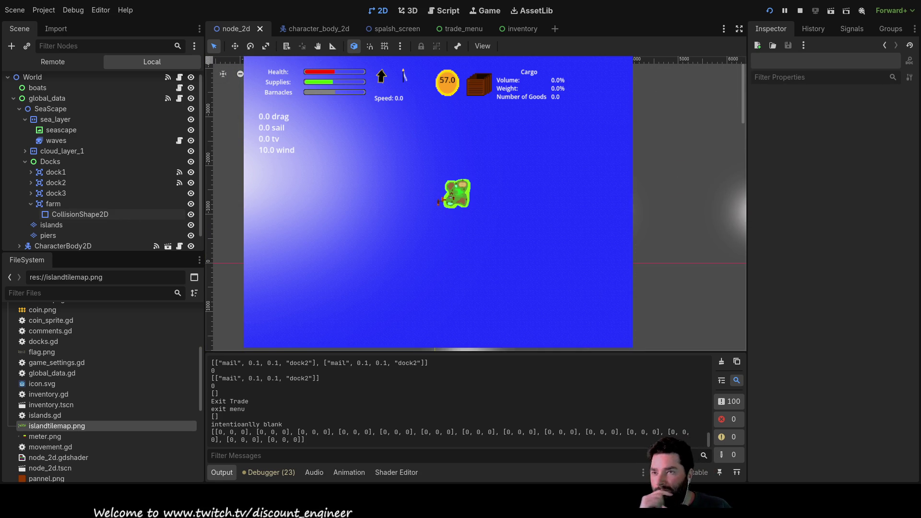
left_click(31, 204)
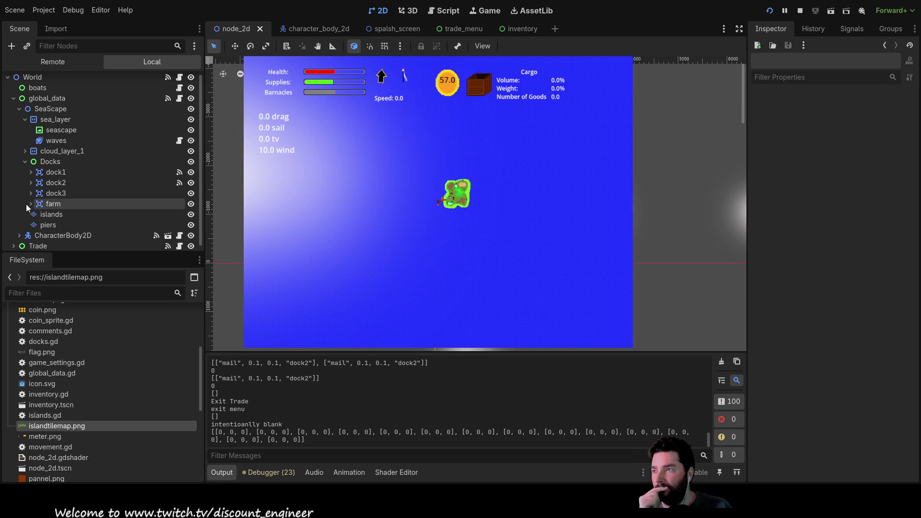
left_click(45, 215)
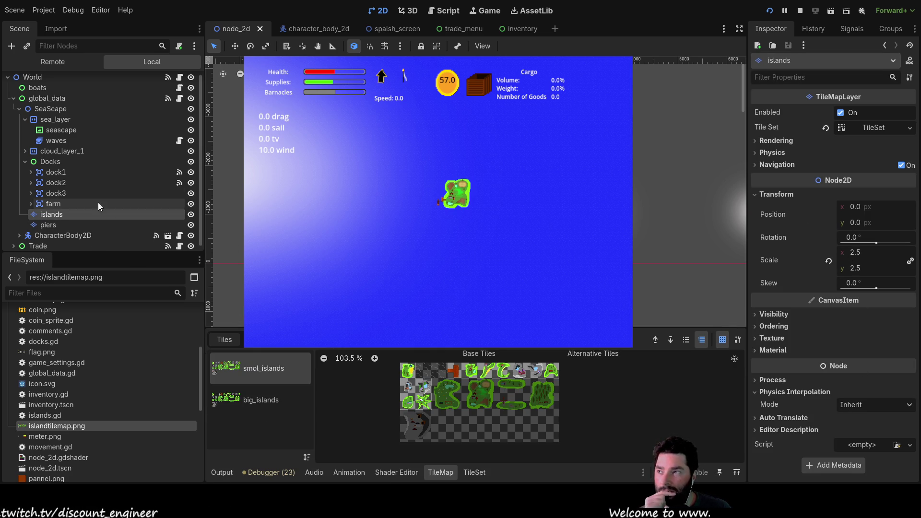
Step: Inspect dock1 and its CollisionShape2D, then reselect the islands tile map layer
left_click(39, 173)
left_click(29, 171)
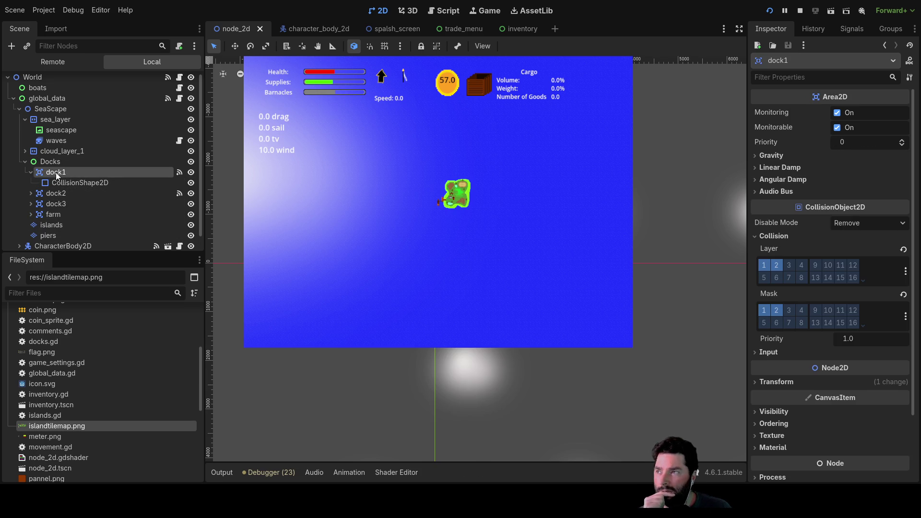
scroll(532, 216, "up", 6)
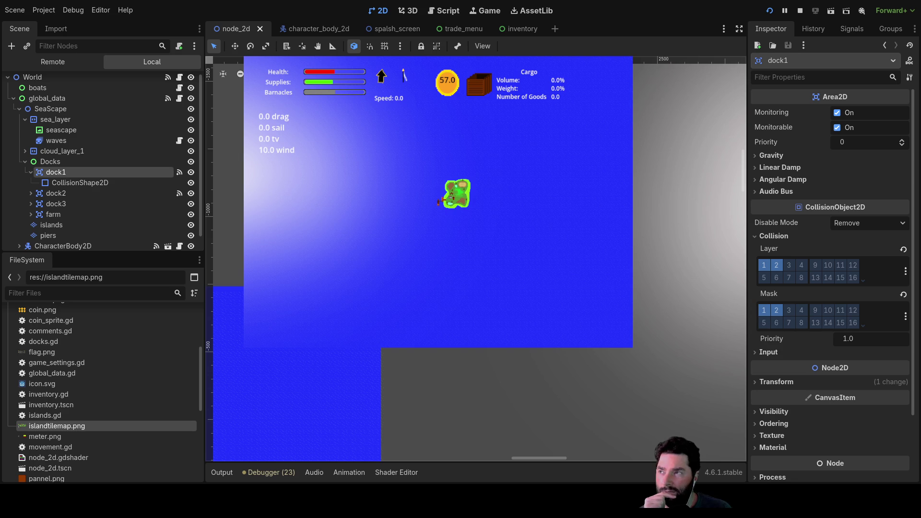
left_click(81, 183)
left_click(62, 172)
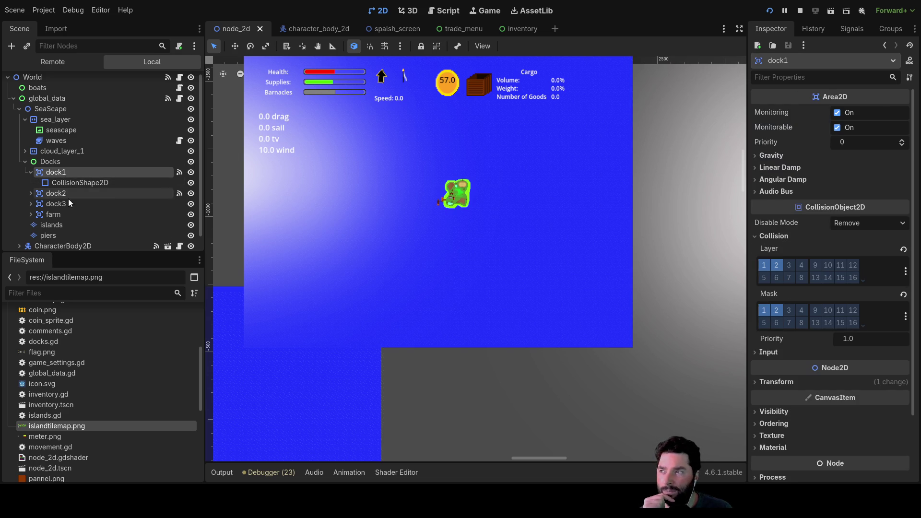
scroll(67, 193, "down", 1)
left_click(52, 211)
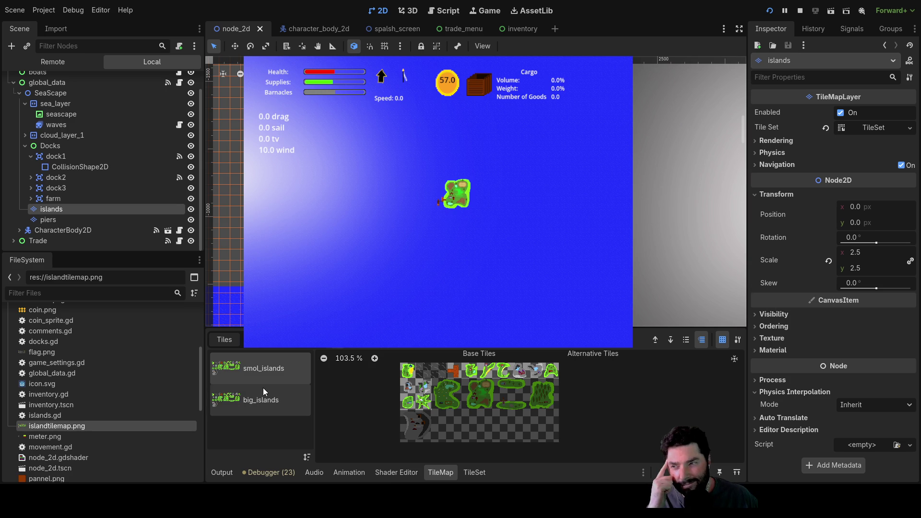
Step: Browse the tile map's saved patterns, then return to the island tile atlas
left_click(259, 340)
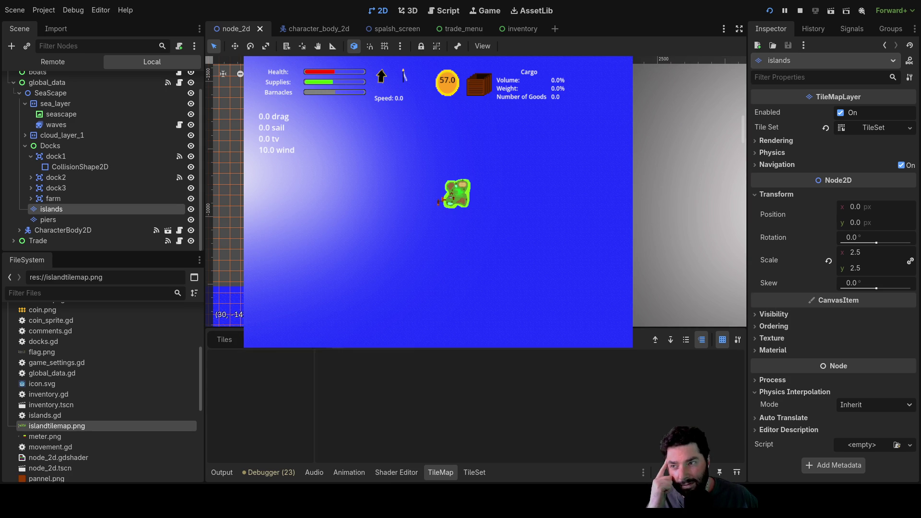
left_click(223, 340)
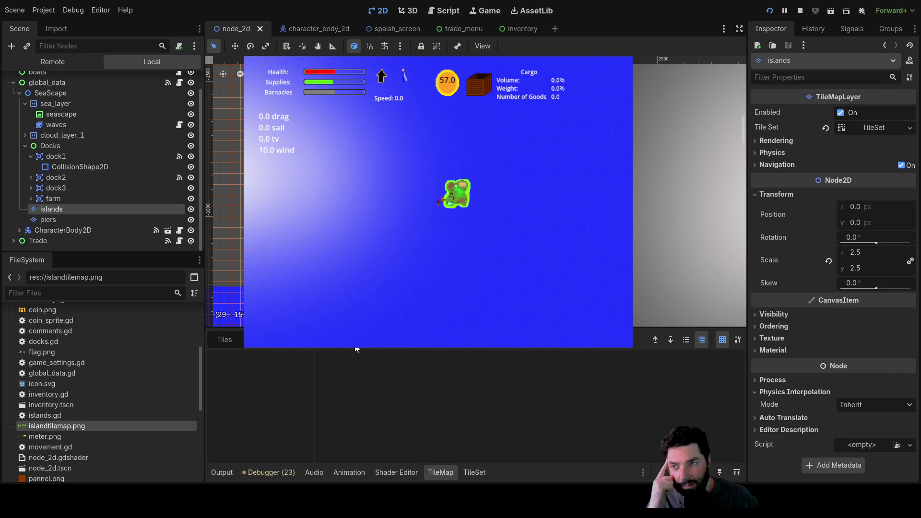
left_click(232, 341)
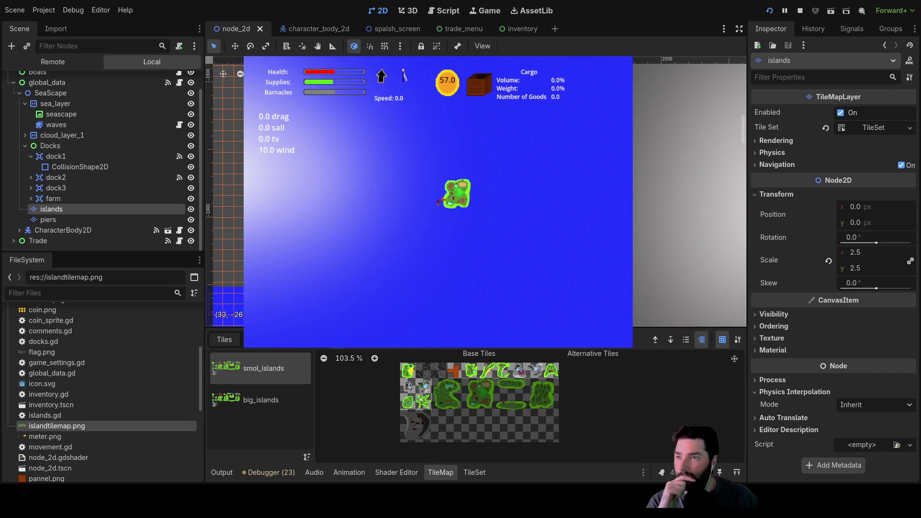
scroll(231, 298, "up", 5)
scroll(232, 298, "down", 5)
scroll(580, 173, "up", 5)
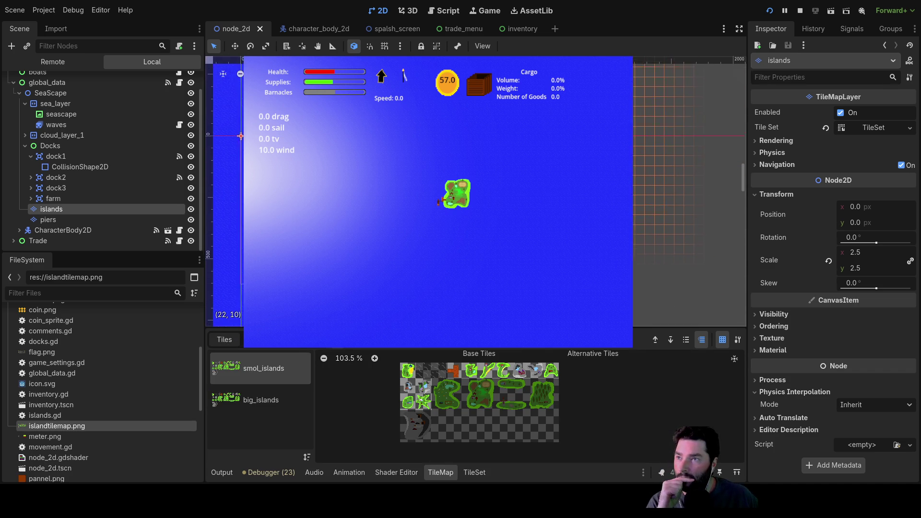
scroll(475, 201, "right", 3)
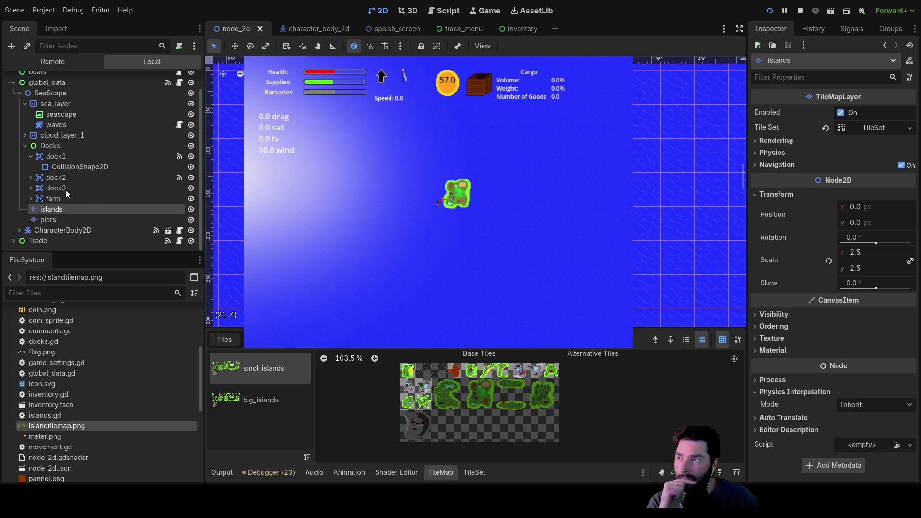
Step: Check dock1's position, rotation and scale, then open the splash_screen scene
left_click(56, 157)
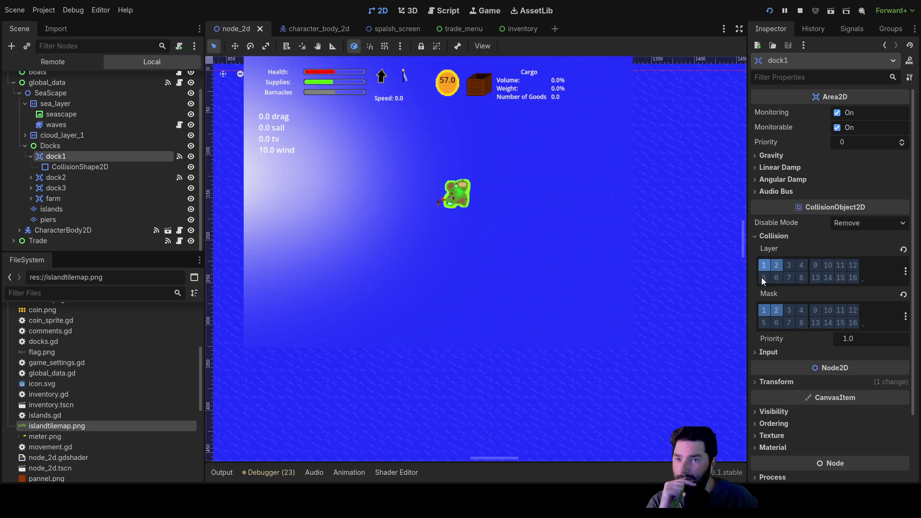
left_click(755, 384)
scroll(800, 391, "down", 3)
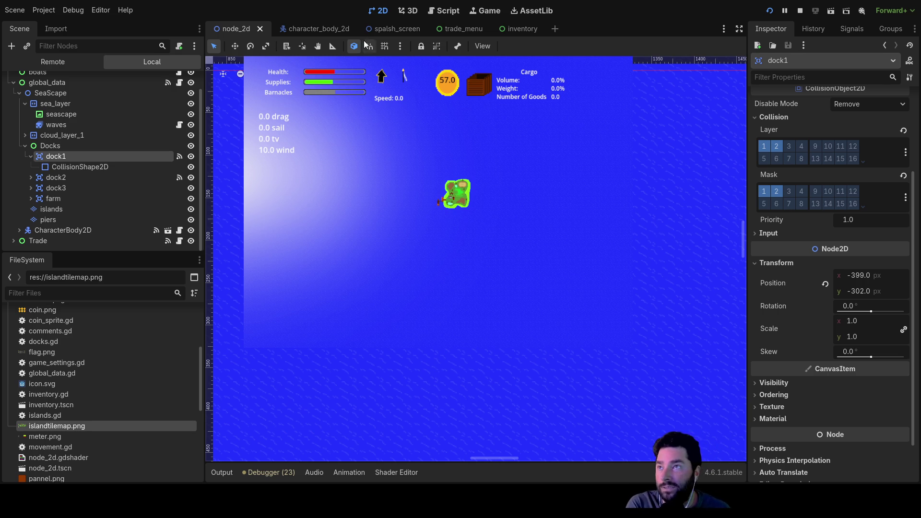
left_click(375, 28)
scroll(579, 391, "up", 2)
Step: Select the BoxContainer spacer sitting above the Quit button
scroll(346, 173, "down", 2)
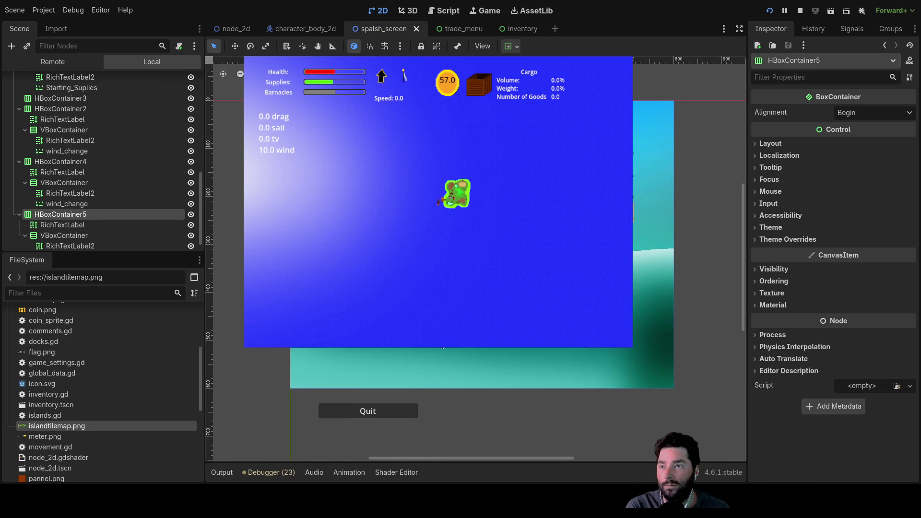
left_click(382, 410)
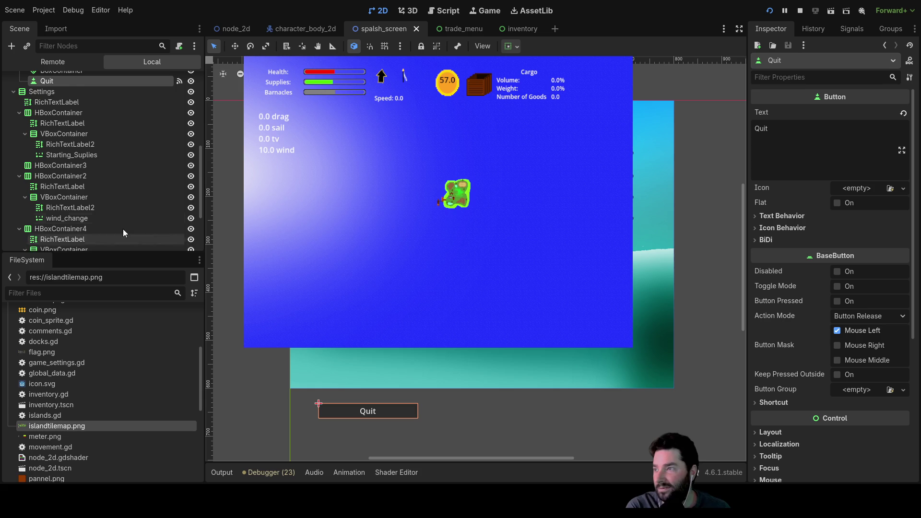
scroll(119, 226, "down", 4)
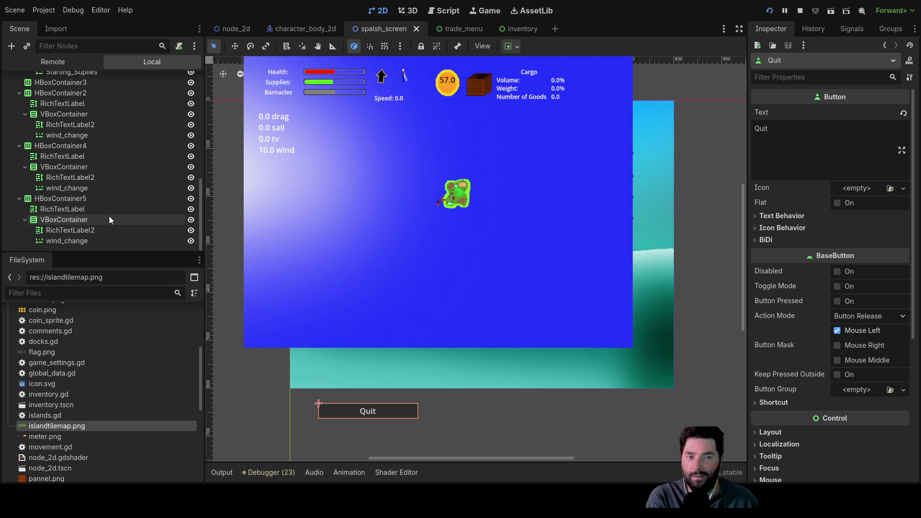
left_click(318, 402)
left_click(318, 400)
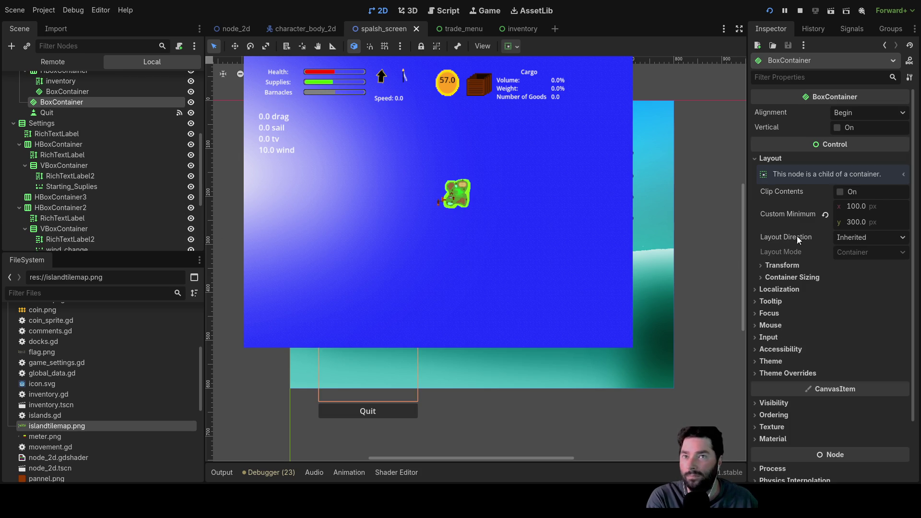
Step: Set the spacer's custom minimum height to 150 px, then select the TextureRect background image
left_click(856, 223)
key("BackSpace")
key("BackSpace")
type("25")
key("Return")
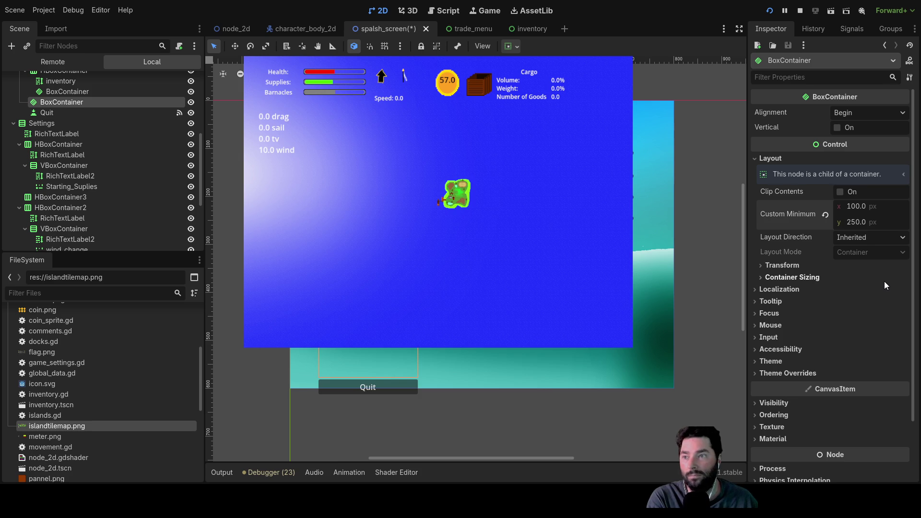
type("200")
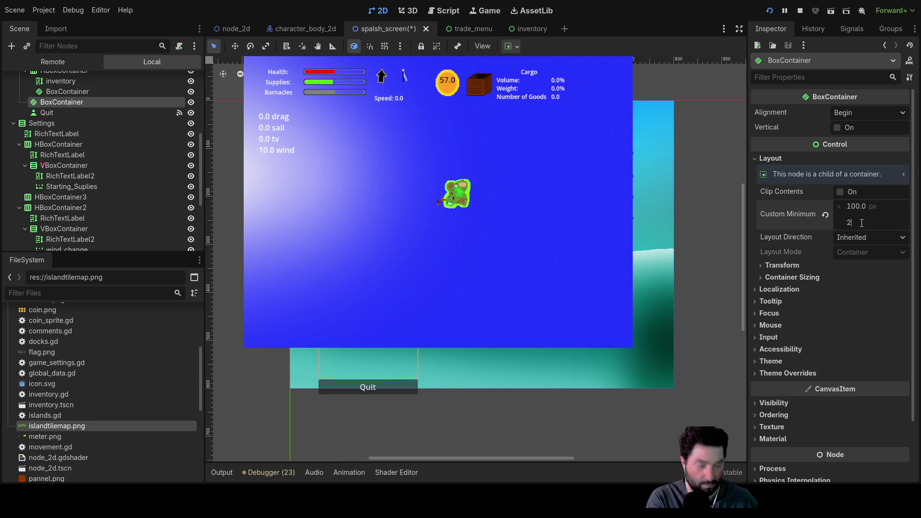
key("Return")
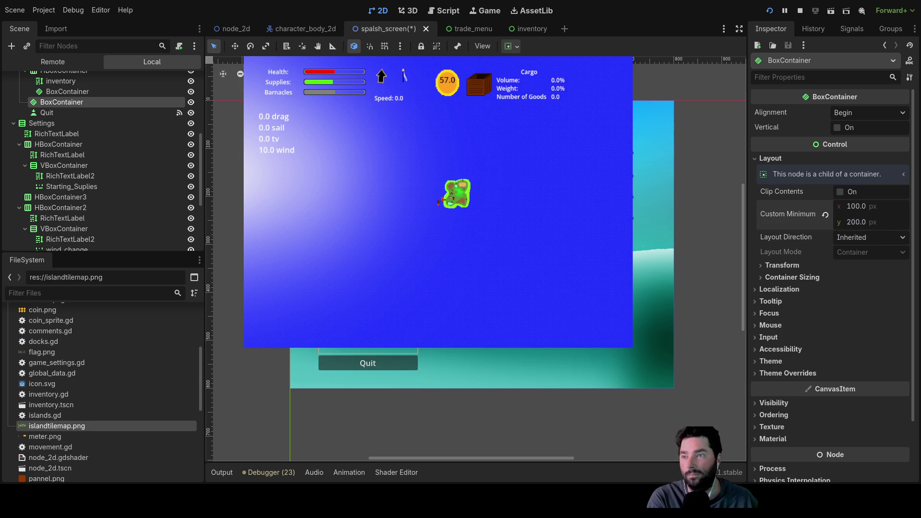
left_click(852, 223)
type("150")
key("Return")
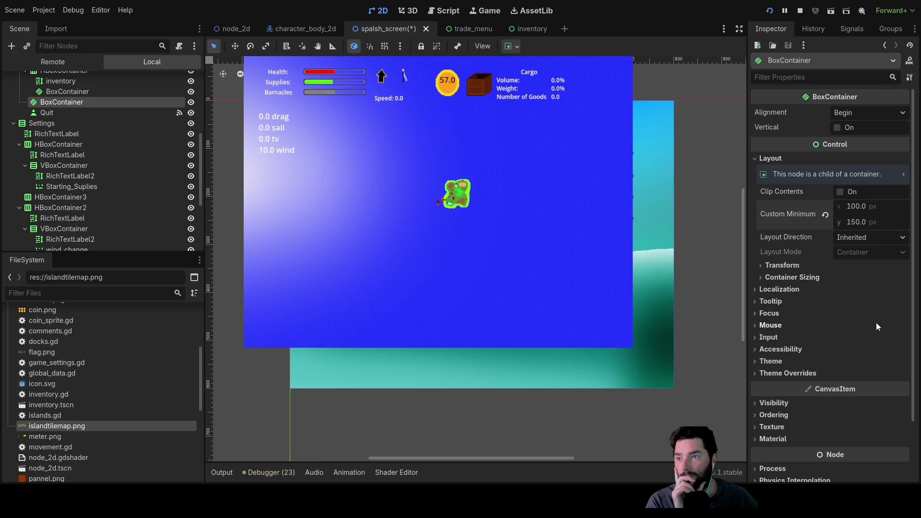
left_click(42, 124)
left_click(511, 366)
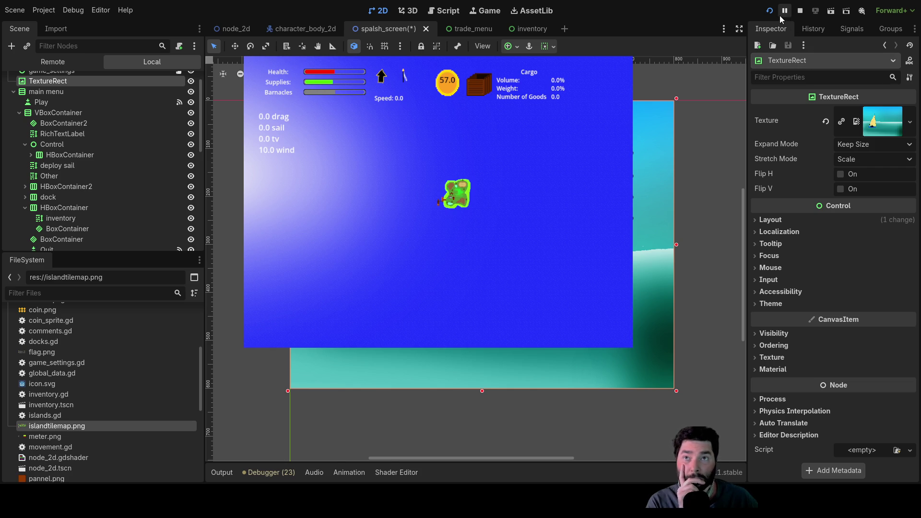
Step: Stop the old game, playtest the splash menu with the raised Quit button, then stop it
left_click(800, 11)
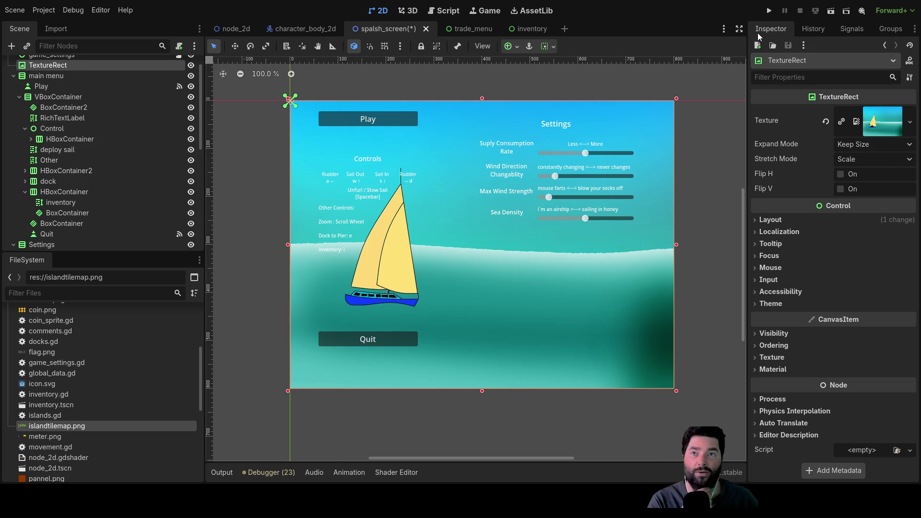
scroll(482, 296, "up", 3)
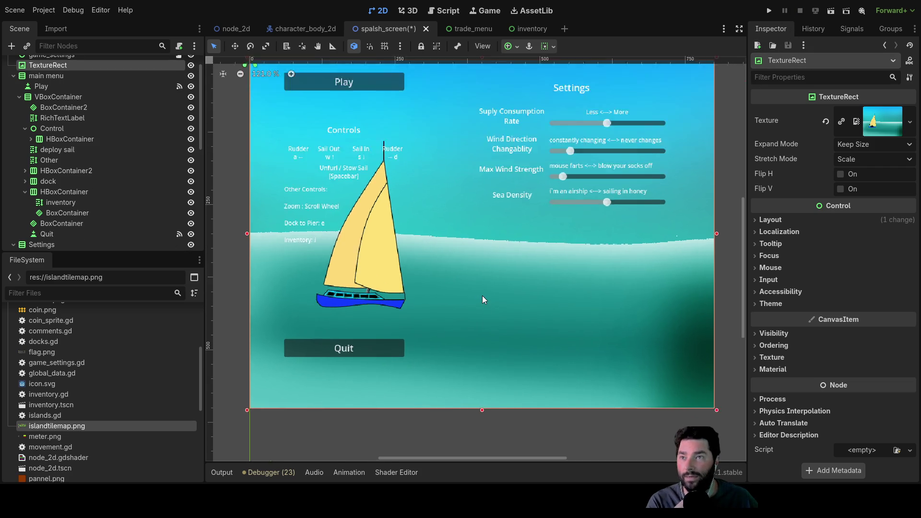
scroll(465, 238, "down", 2)
scroll(480, 240, "down", 2)
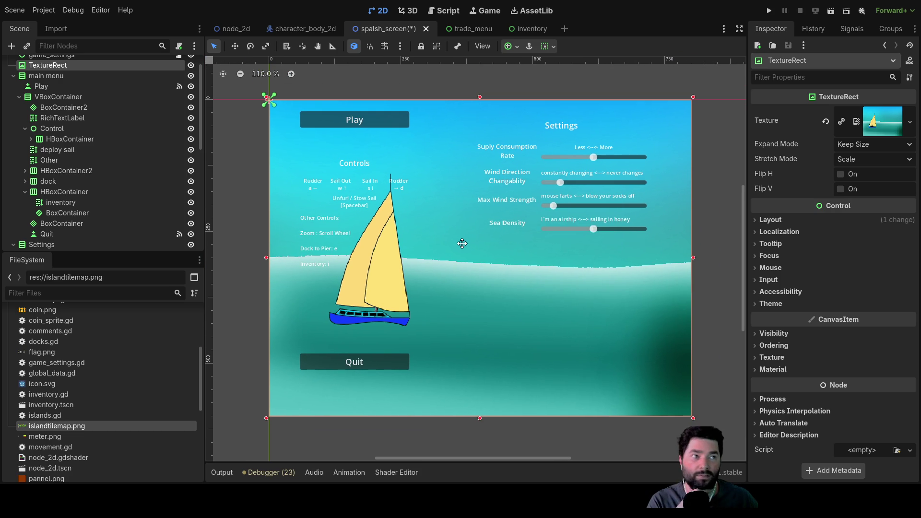
left_click(767, 11)
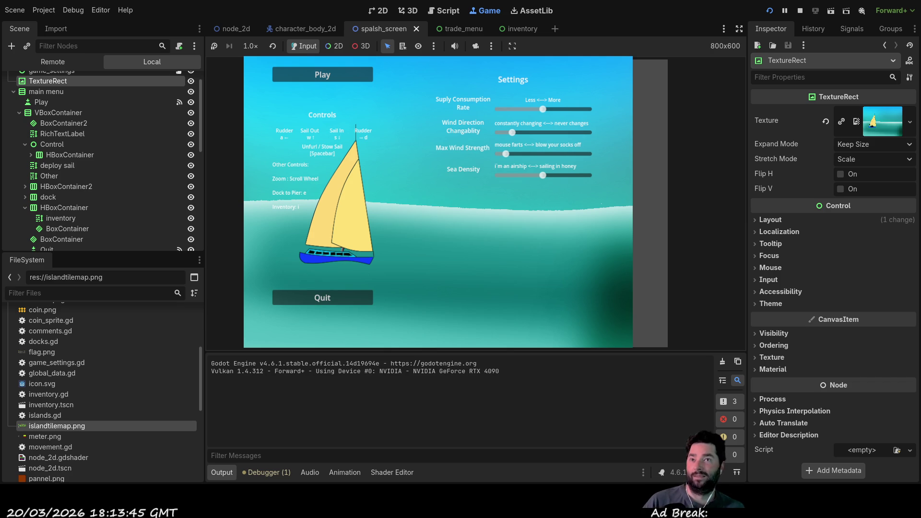
left_click(800, 11)
Step: Open comments.gd and add a to-do about assigning working boat values to the picked boat
scroll(447, 248, "down", 3)
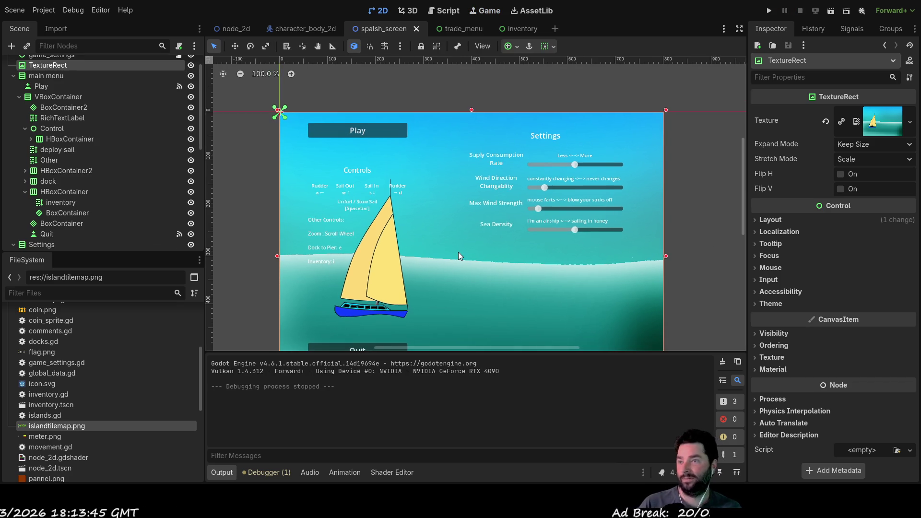
left_click(446, 15)
scroll(241, 113, "up", 2)
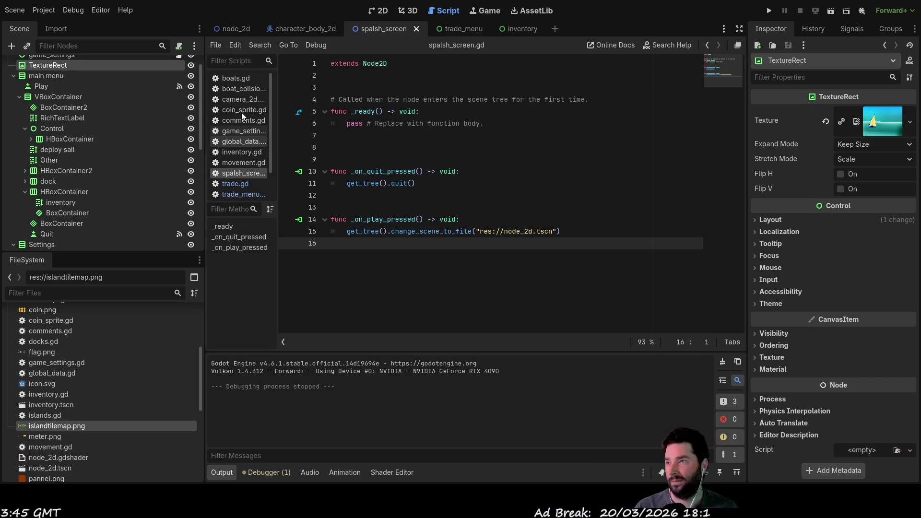
left_click(237, 120)
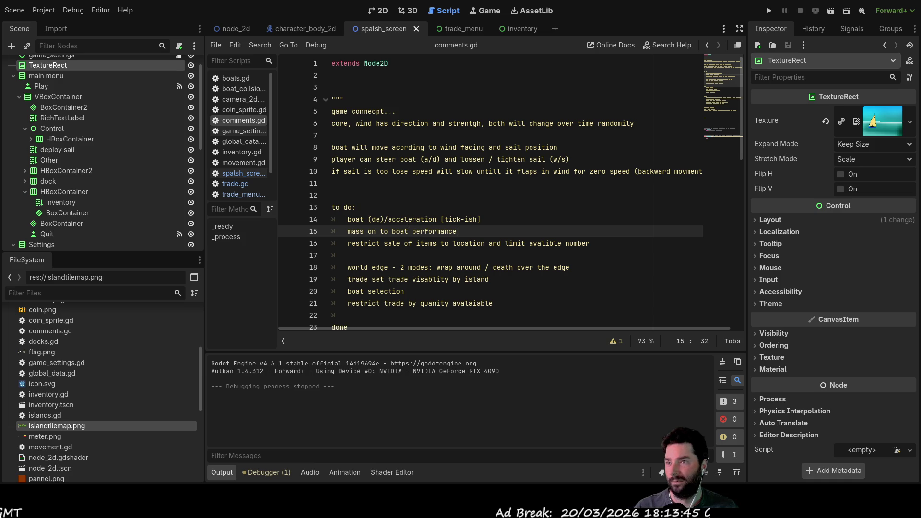
left_click(494, 219)
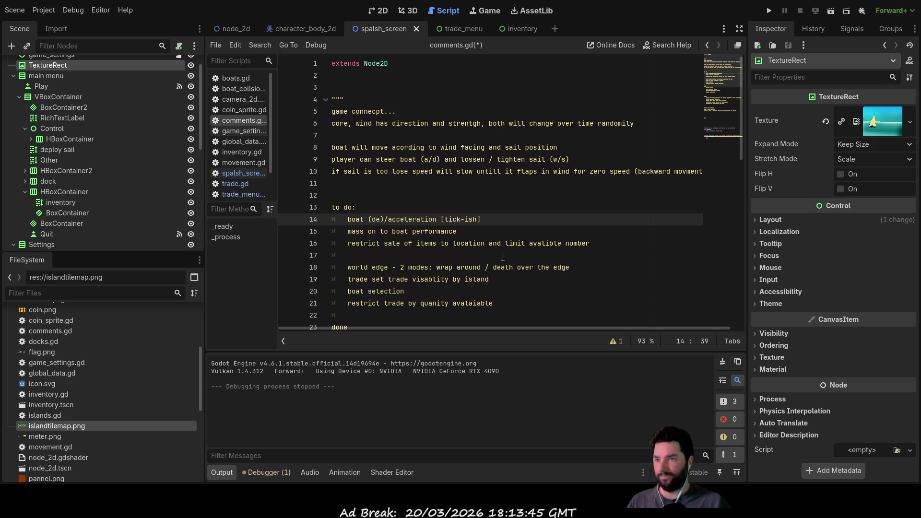
type("[asign values for all other boats")
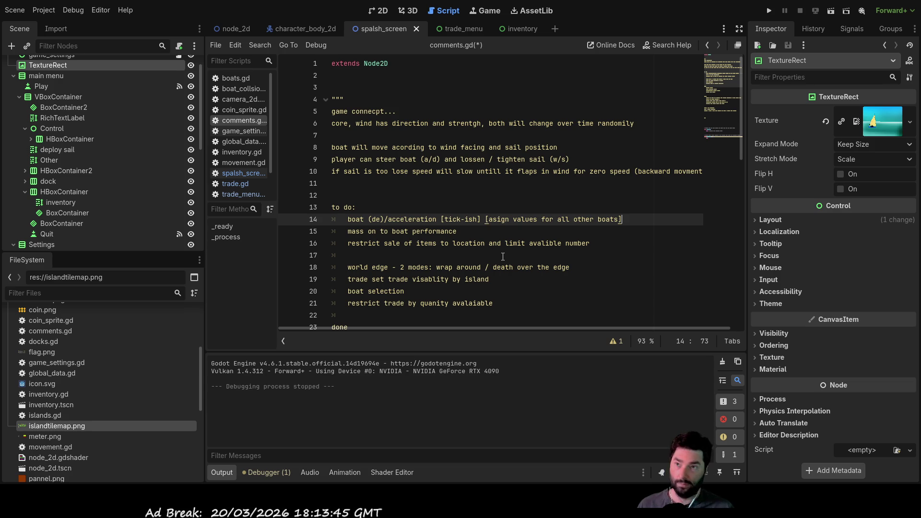
key("Down")
key("Up")
key("Down")
key("Home")
key("Home")
key("Return")
key("Up")
type("te working boat")
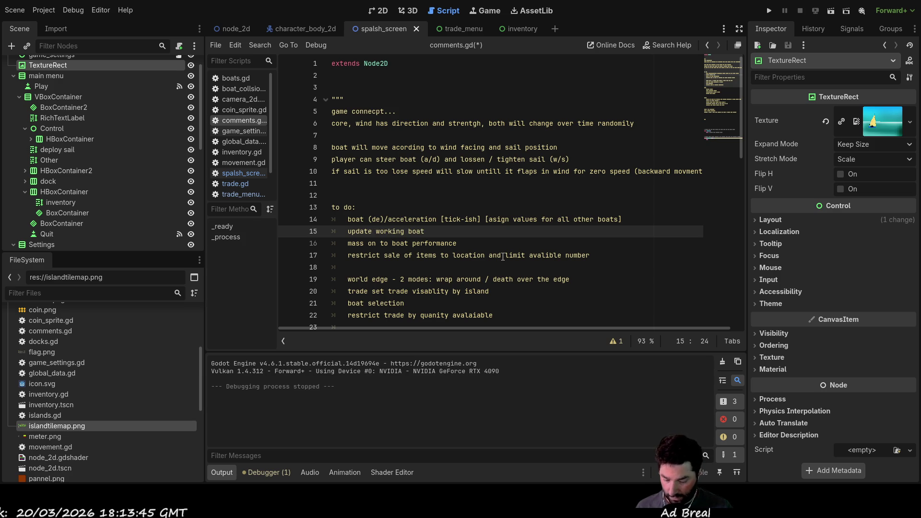
type(" values for above ")
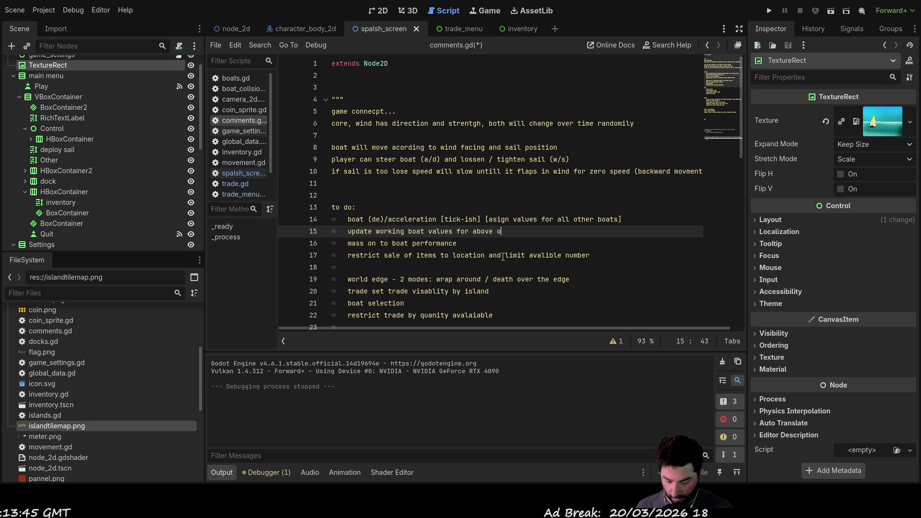
type("on picked ")
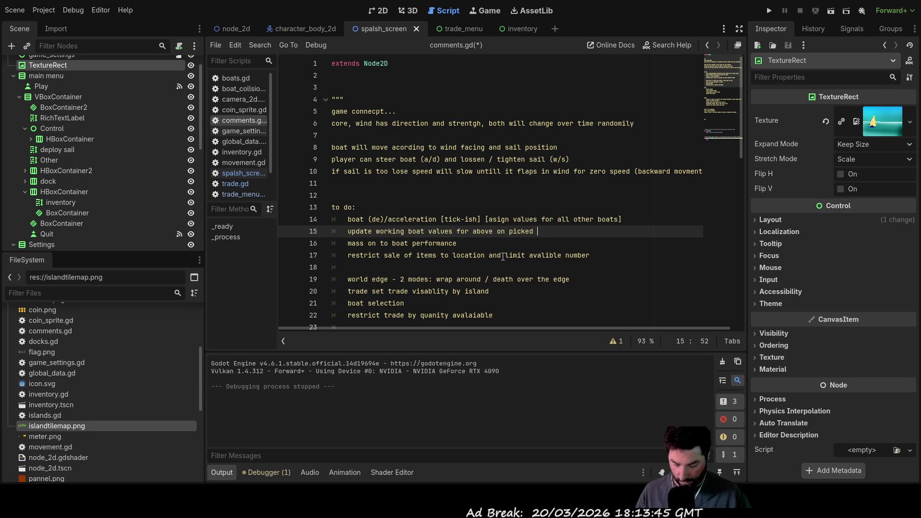
type("boat")
Step: Tick off the mass-on-boat-performance item and move it into the done list
key("Down")
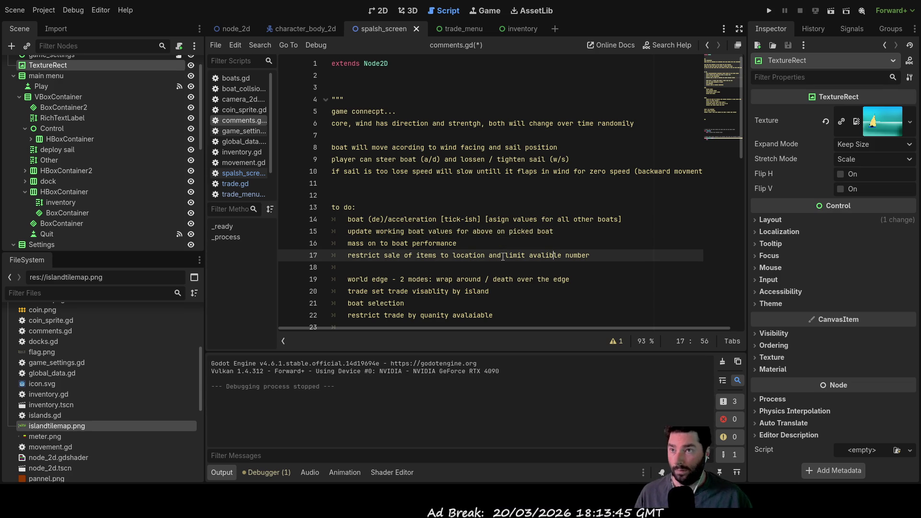
key("Left")
key("Left")
key("Left")
key("Right")
key("Right")
key("Right")
key("End")
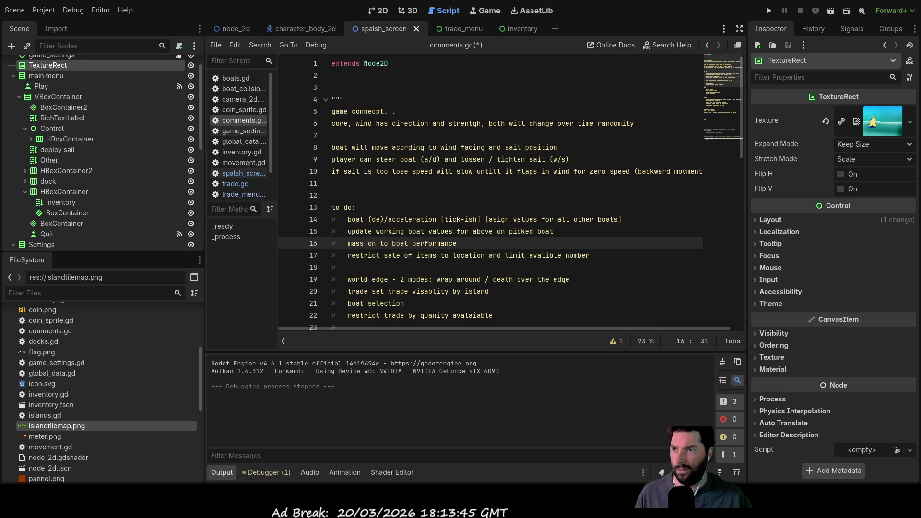
type("[]")
type("tick]")
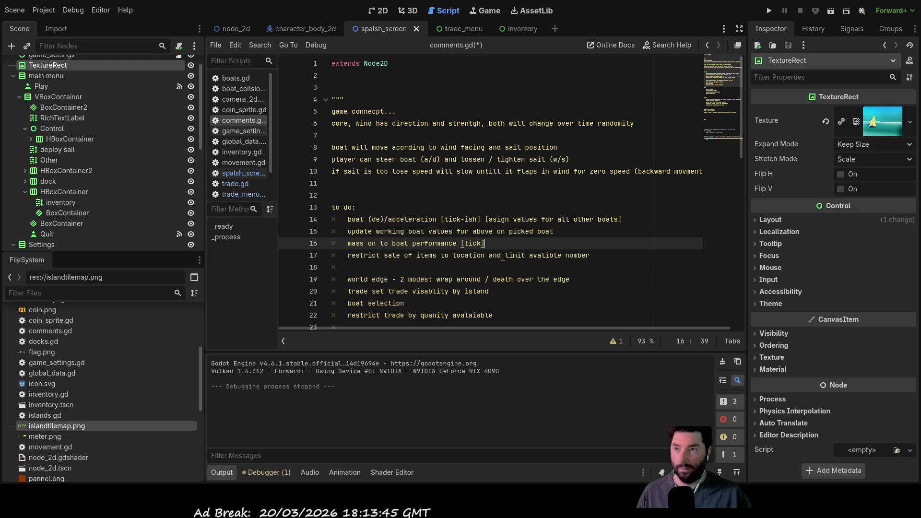
key("shift+Left")
key("shift+Left")
key("shift+Left")
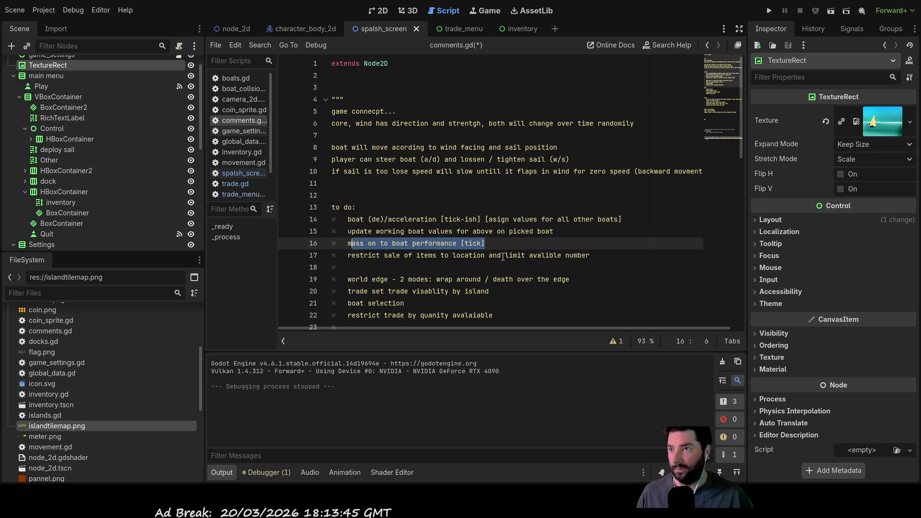
key("BackSpace")
key("BackSpace")
key("Down")
key("Down")
key("Down")
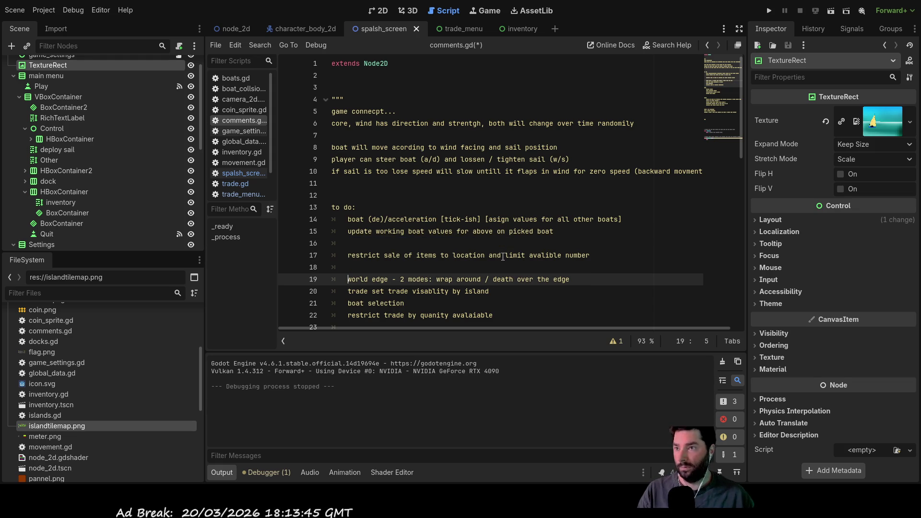
key("Down")
key("Down")
key("Down")
key("Up")
key("Up")
key("Up")
type("mass on to boat performance [tick]")
key("Up")
key("Up")
key("Up")
key("Up")
key("Up")
key("Up")
key("Down")
key("Down")
key("Down")
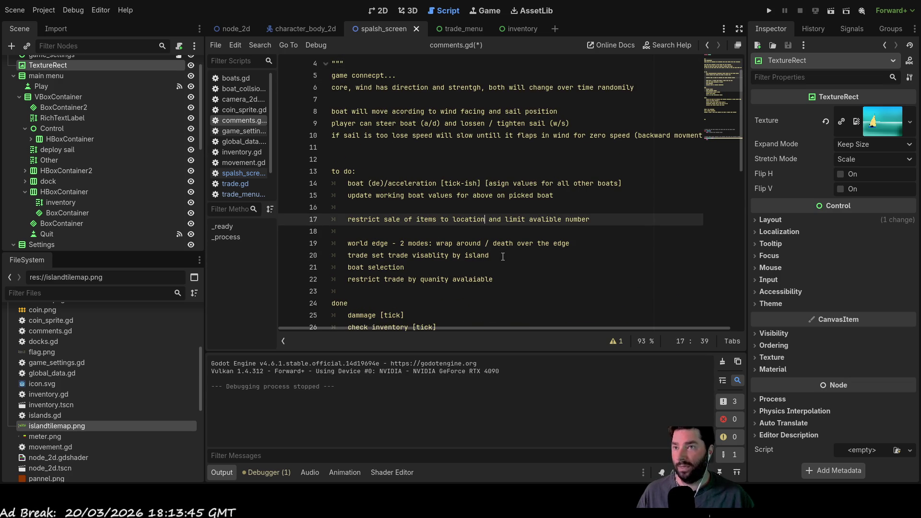
Step: Tag the sales-by-location line [done] and its quantity limit part [to do]
left_click(593, 218)
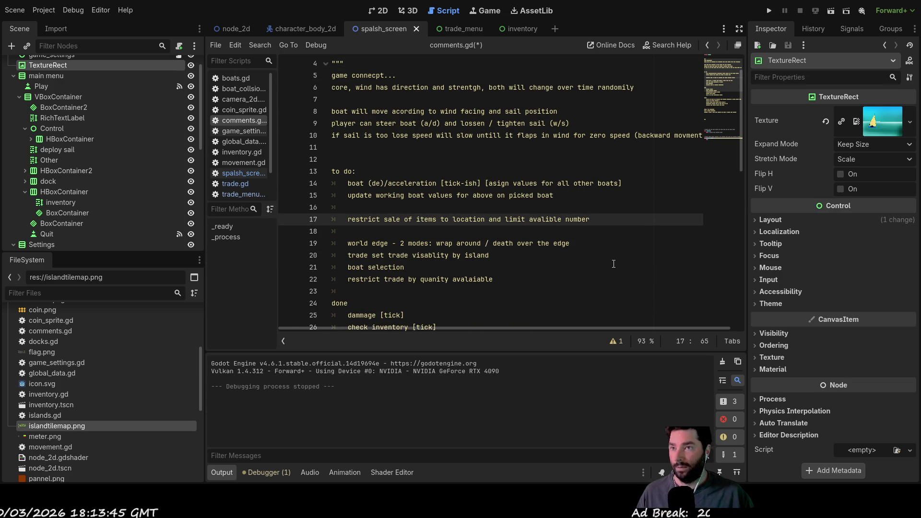
key("ctrl+Left")
key("ctrl+Left")
key("ctrl+Left")
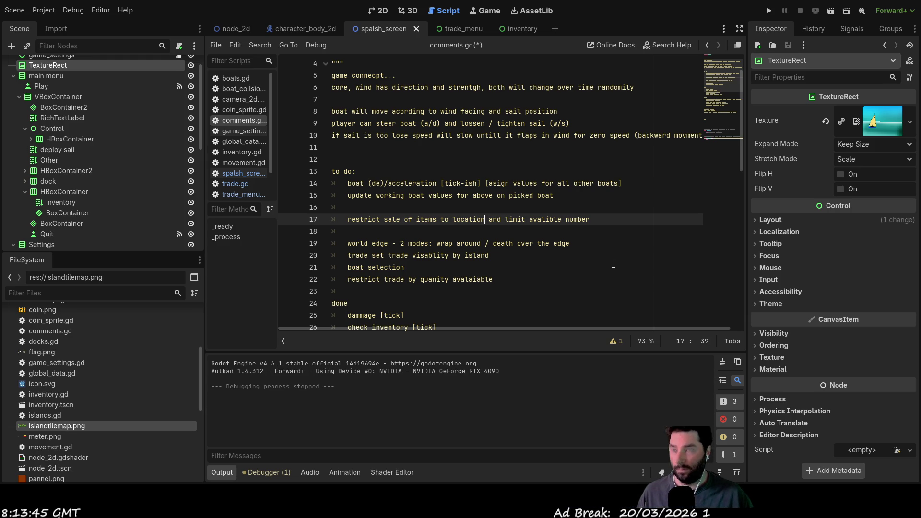
type("[done")
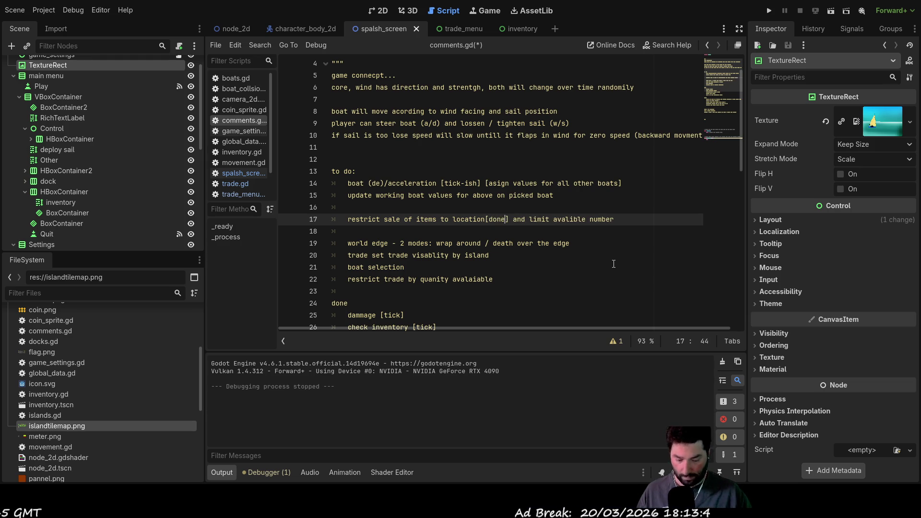
key("BackSpace")
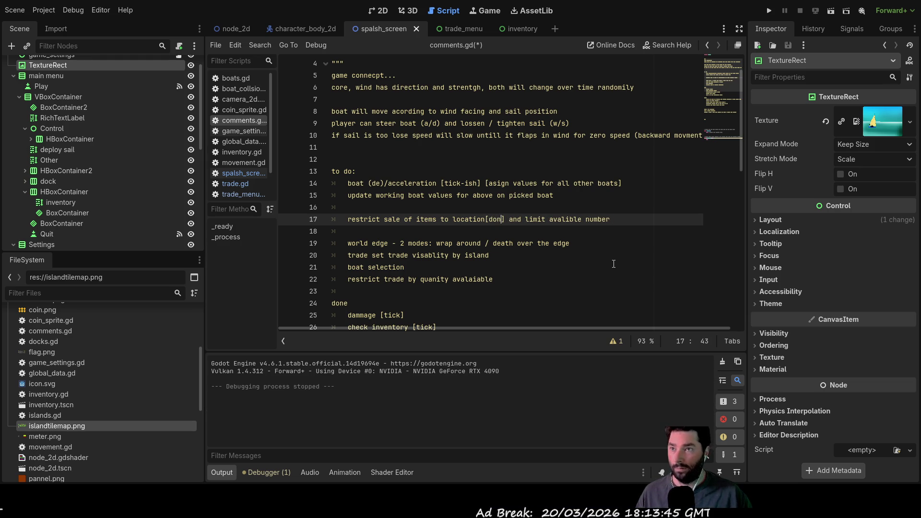
type("e")
key("End")
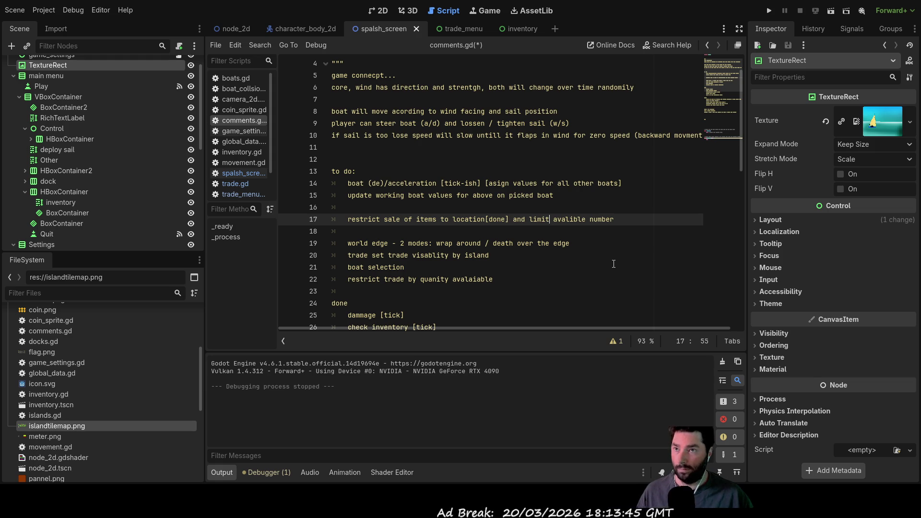
type("[to f")
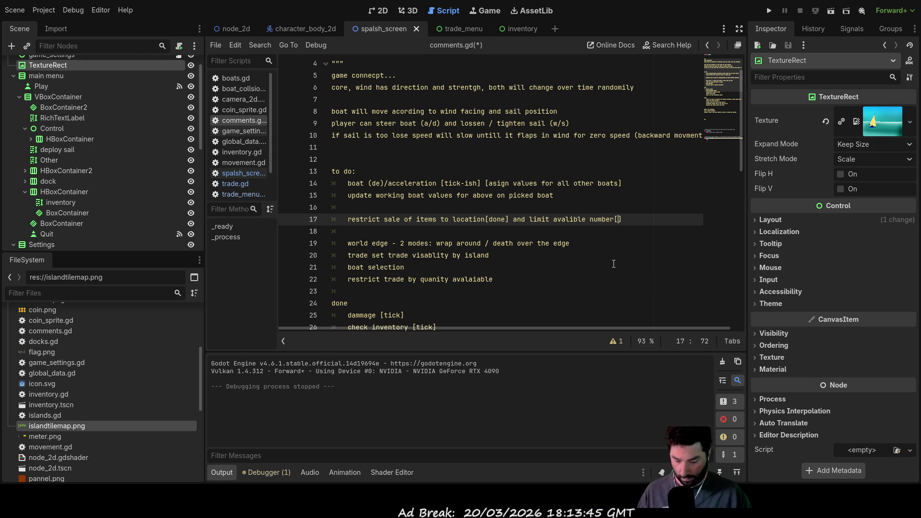
key("BackSpace")
type("do")
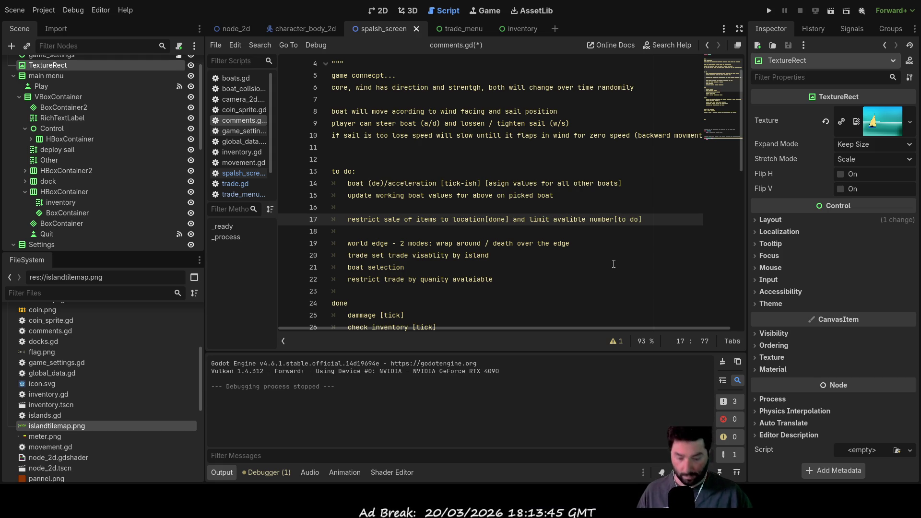
key("Up")
key("Down")
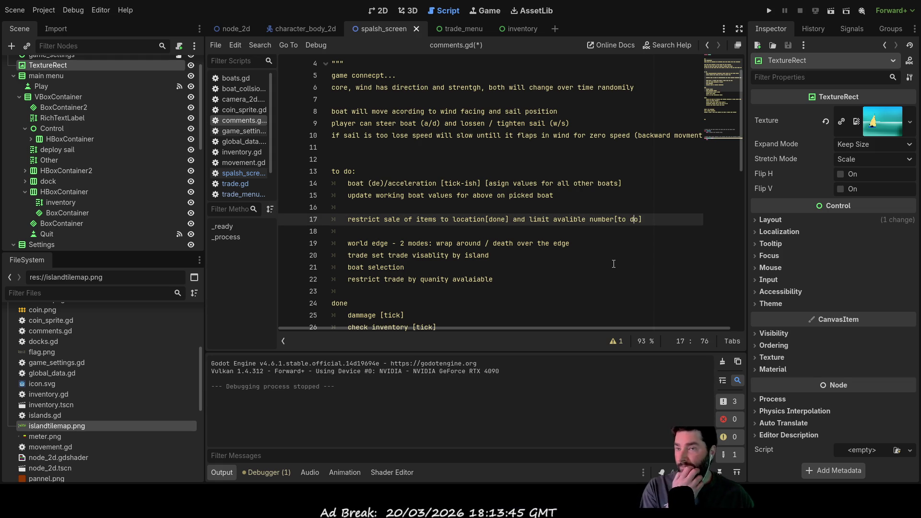
Step: Delete the empty line above the world edge to-do line
key("Down")
key("Down")
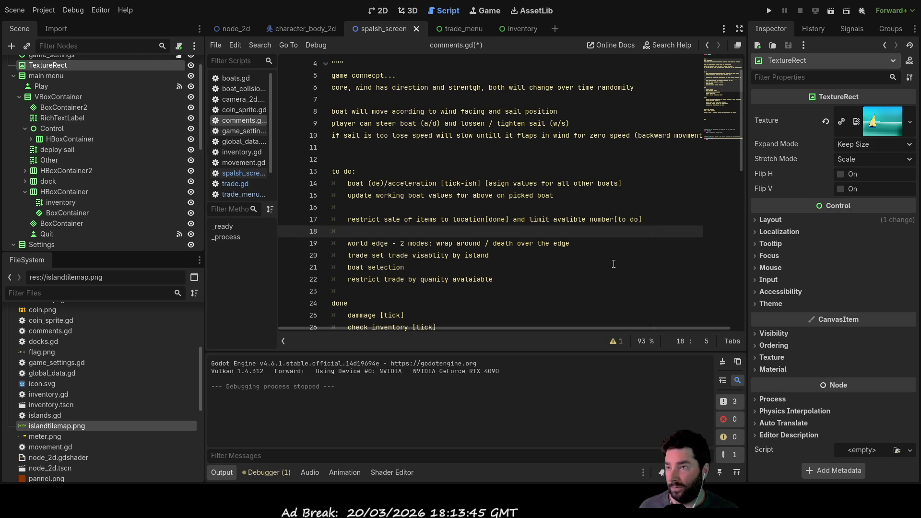
key("Left")
key("Left")
key("Left")
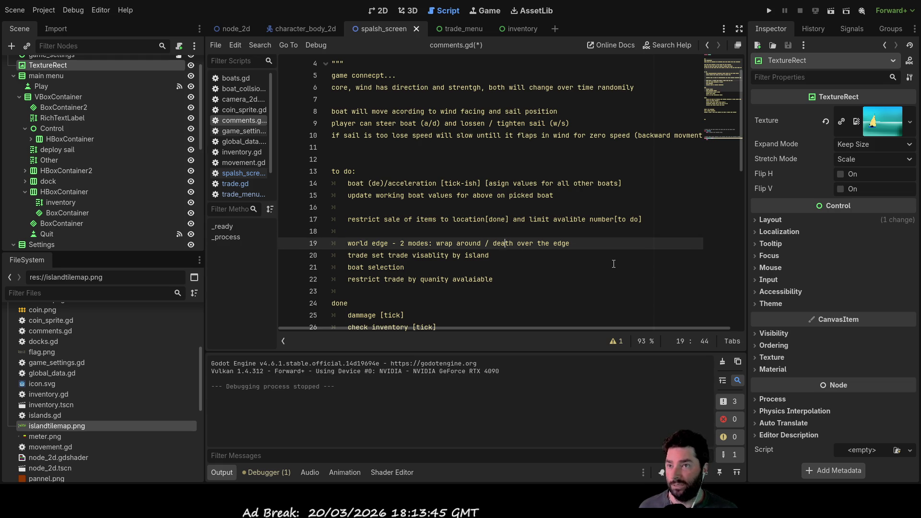
key("Left")
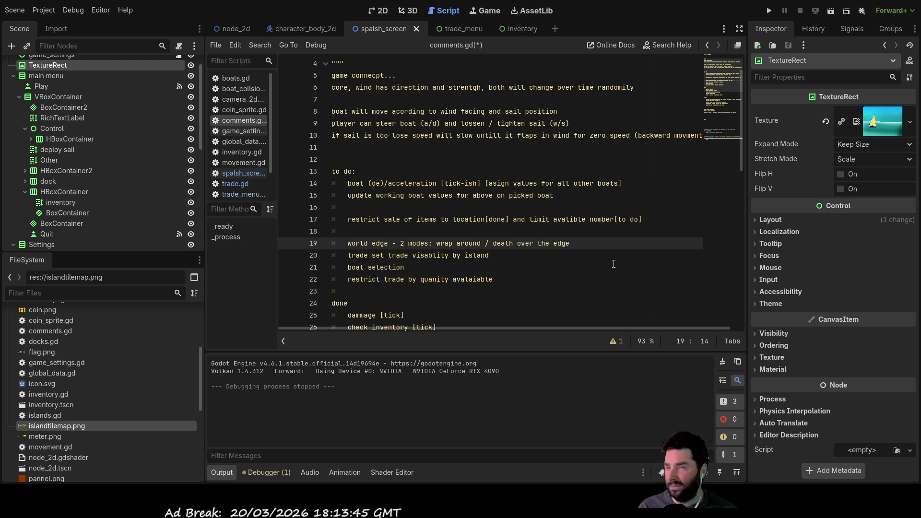
key("Down")
key("Up")
key("Home")
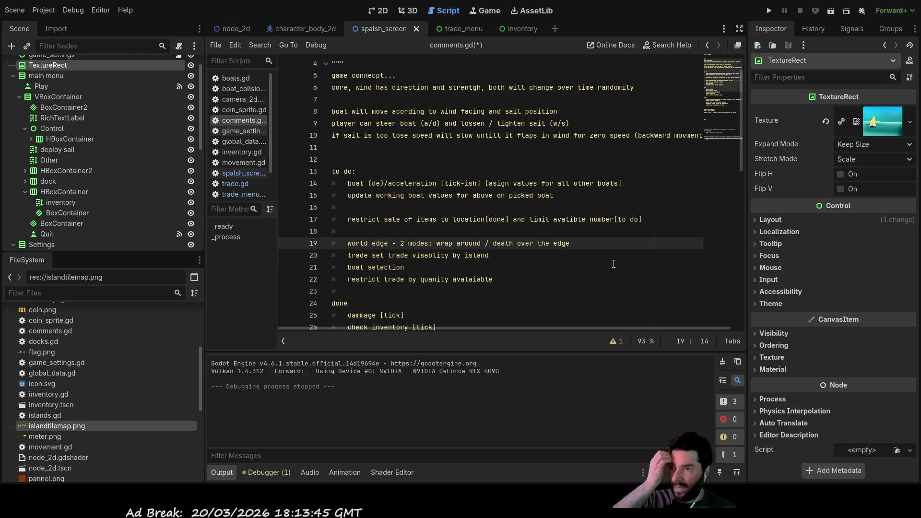
key("Down")
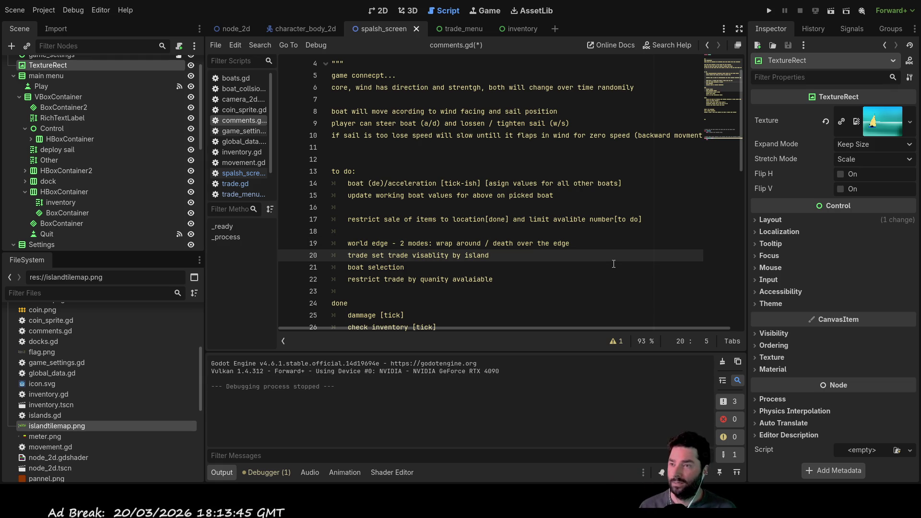
key("Up")
key("Up")
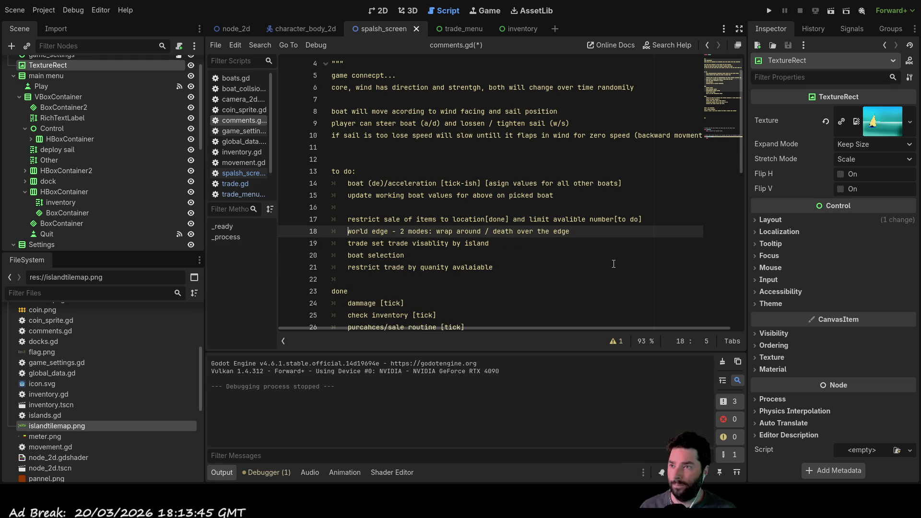
key("ctrl+shift+k")
key("Down")
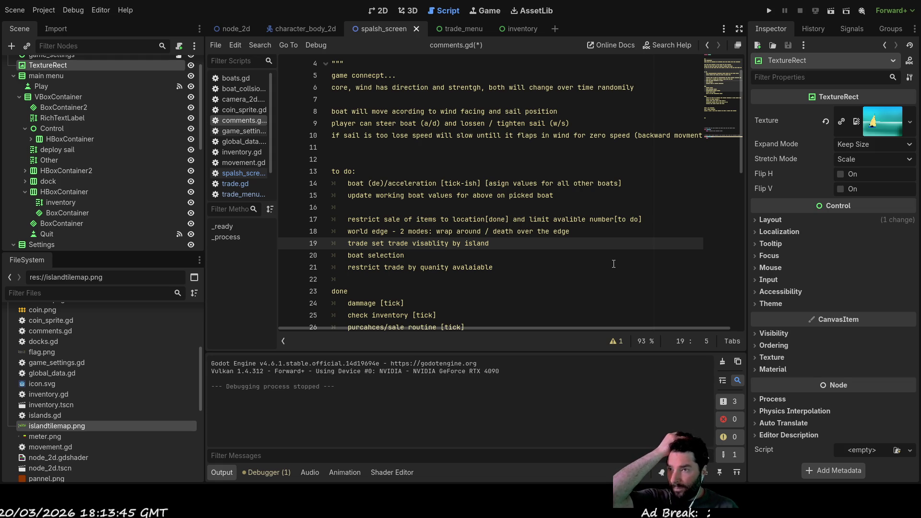
Step: Cut the trade visibility note out of the to-do list
key("Right")
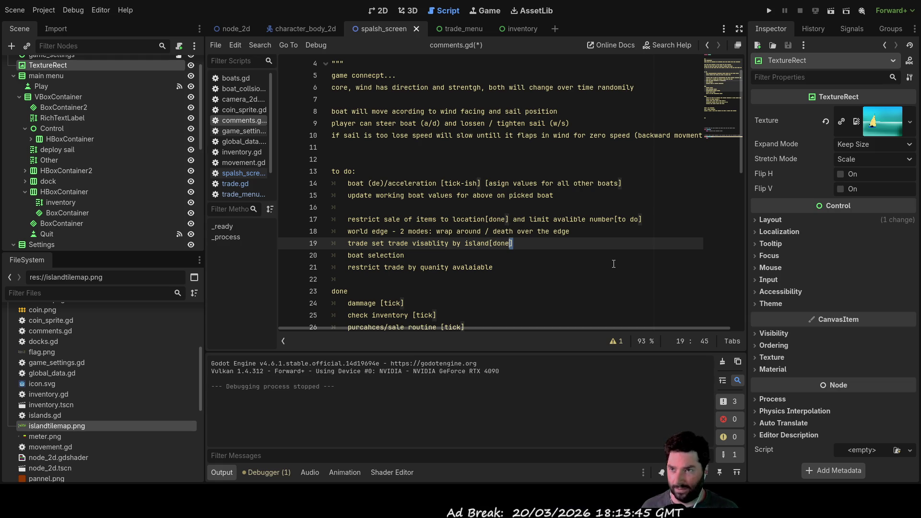
key("shift+Left")
key("shift+Left")
key("shift+Left")
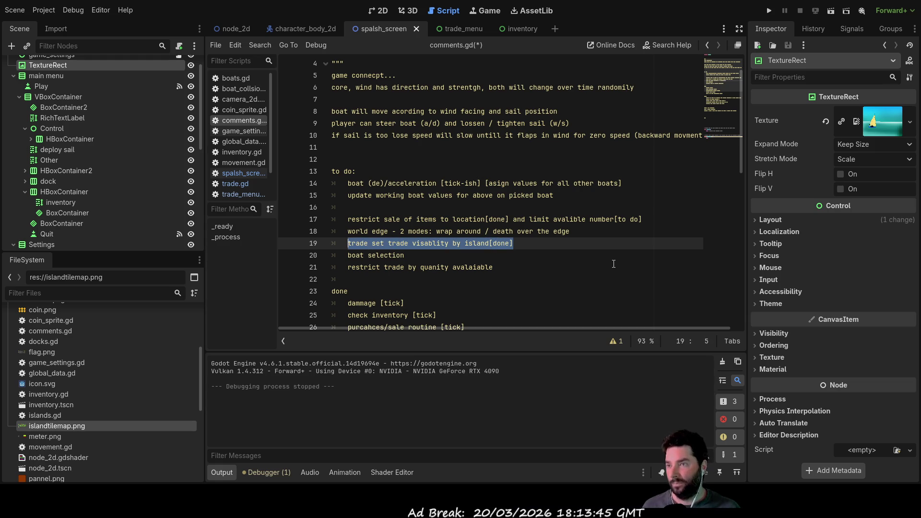
key("BackSpace")
key("BackSpace")
key("BackSpace")
key("Down")
key("Down")
key("Down")
key("Down")
key("Down")
key("Down")
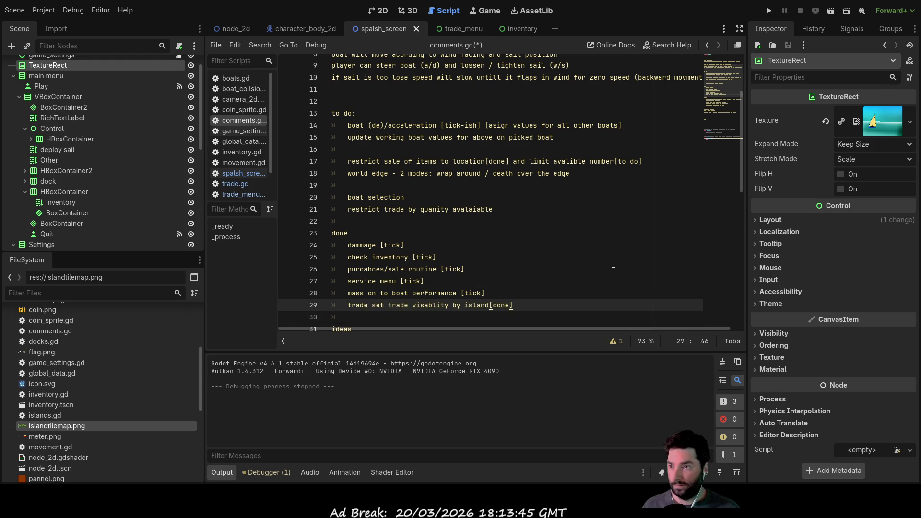
Step: Paste the trade visibility note into the done list of comments.gd
key("ctrl+v")
key("Up")
key("Up")
key("Up")
key("Down")
key("Down")
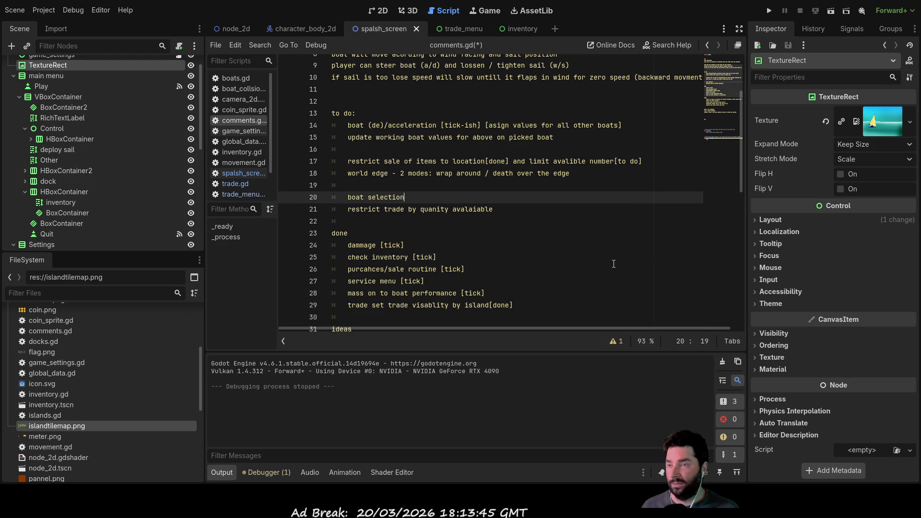
key("Down")
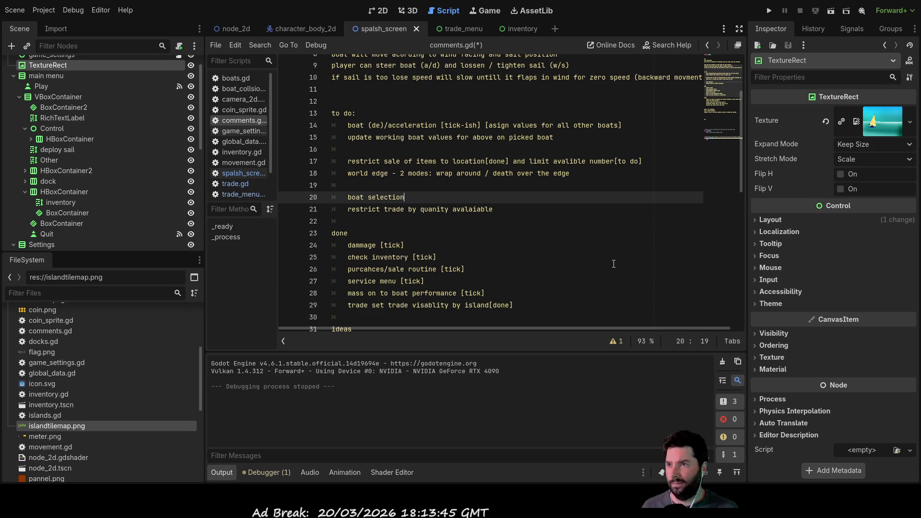
key("End")
key("Down")
key("End")
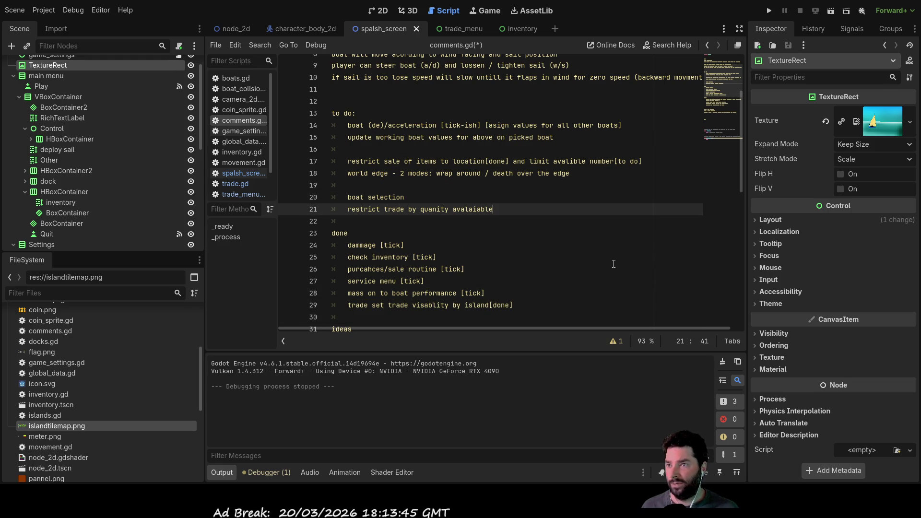
Step: Delete the blank lines between the to-do items
key("shift+Left")
key("shift+Left")
key("shift+Left")
key("Up")
key("Up")
key("Up")
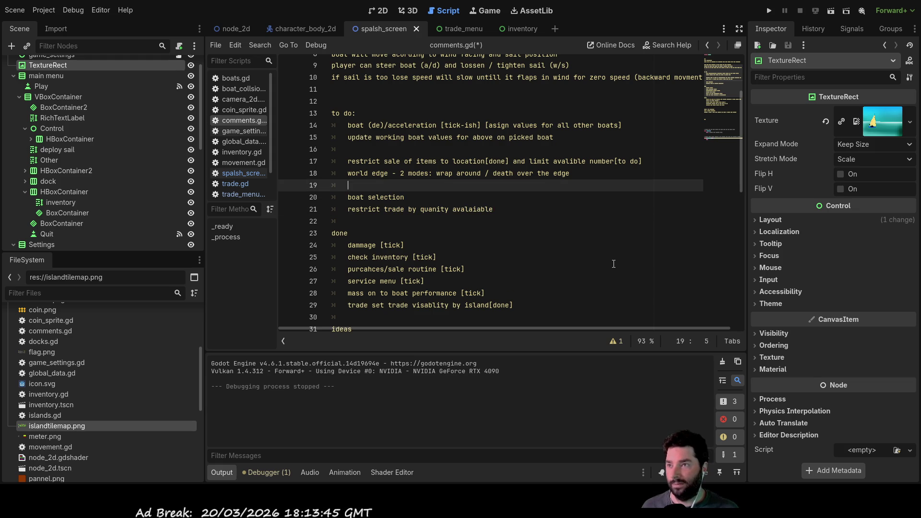
key("Down")
key("Up")
key("Up")
key("BackSpace")
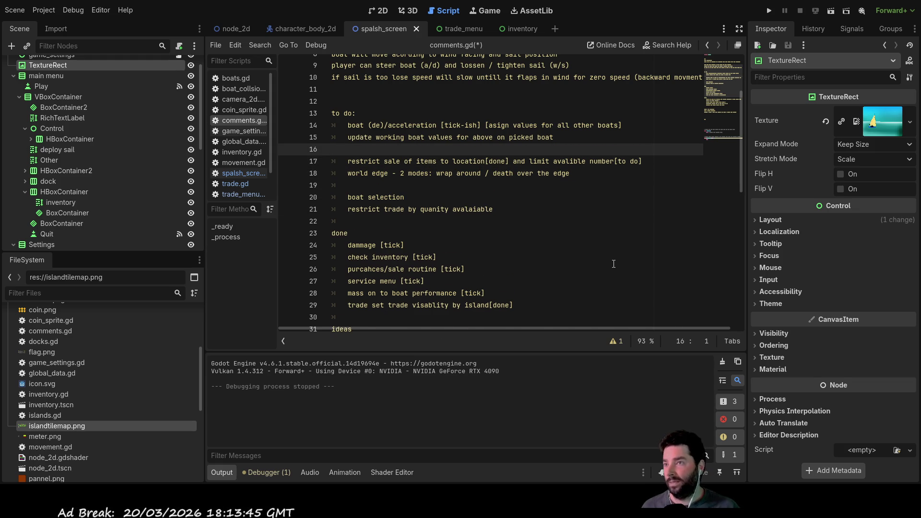
key("Delete")
key("Up")
key("Down")
key("Down")
key("Down")
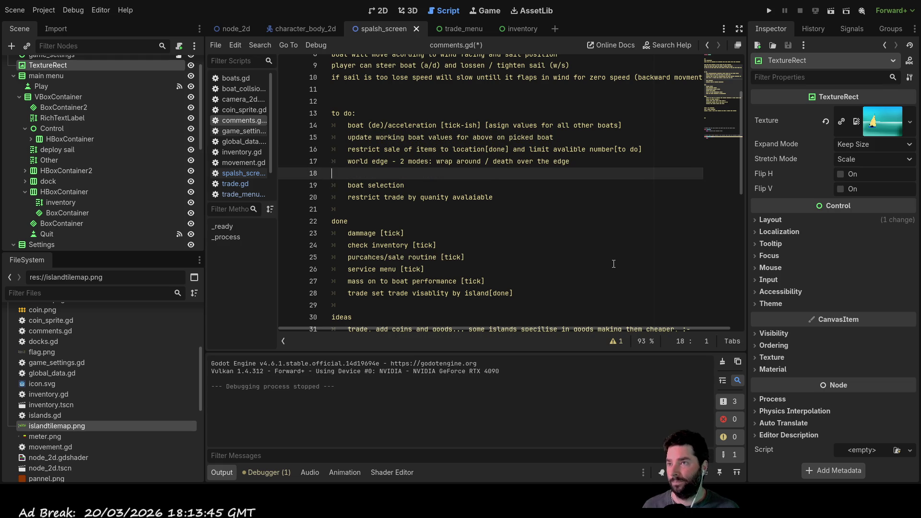
Step: Remove the blank line before boat selection and open an indented new to-do line
key("Delete")
key("Delete")
key("Down")
key("Down")
key("Return")
key("Return")
key("Return")
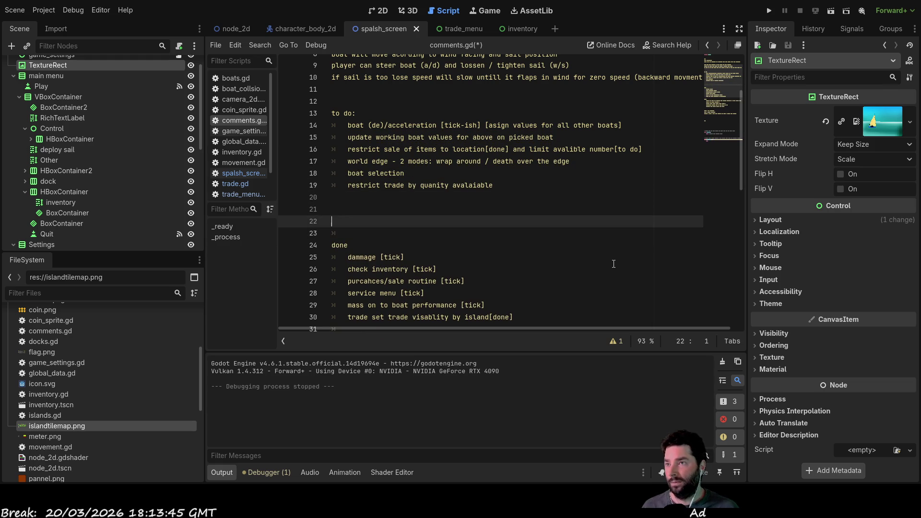
key("Up")
key("Up")
key("Up")
key("Tab")
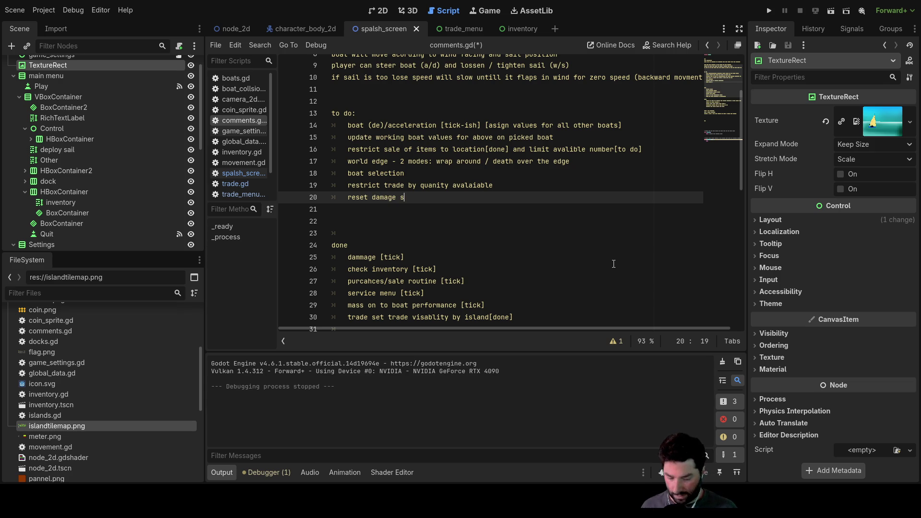
Step: Review the 'reset damage speed' and 'fail screen/restart button -> back to start' notes, ending on empty line 22
key("Down")
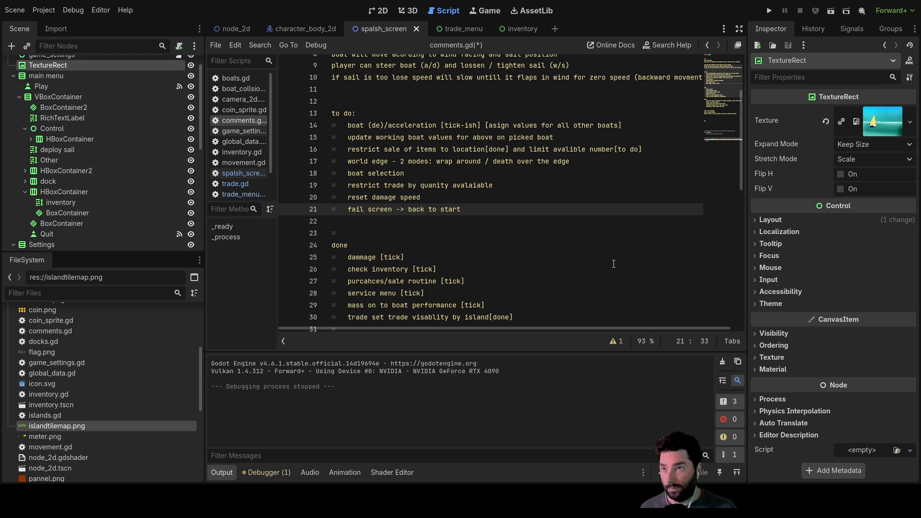
key("Down")
key("Down")
key("Up")
key("Up")
key("Down")
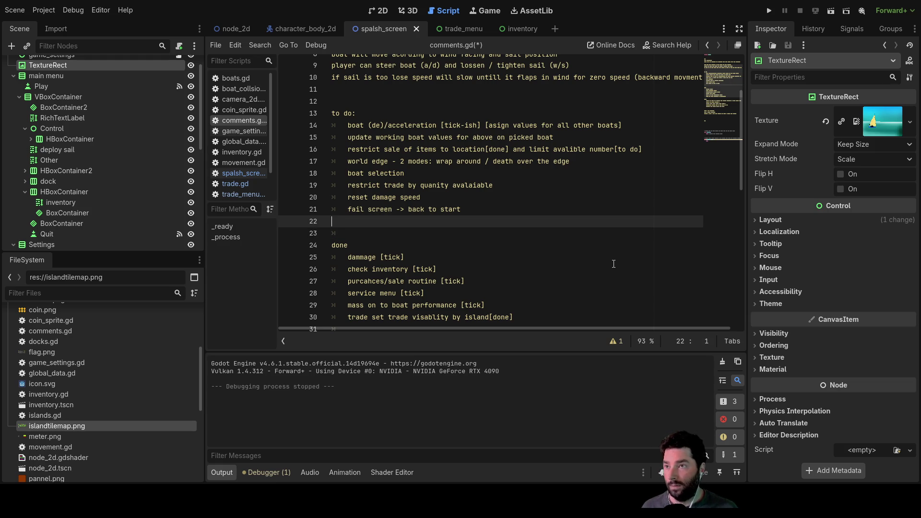
key("Up")
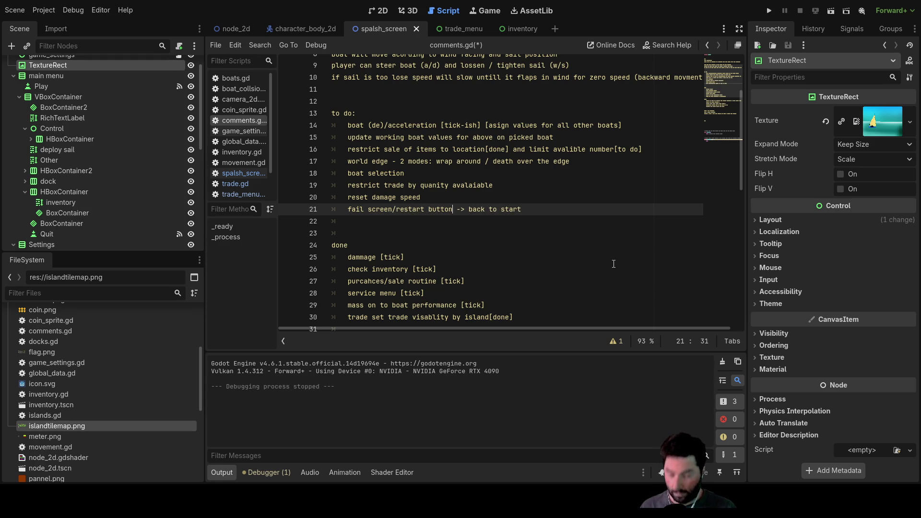
key("Down")
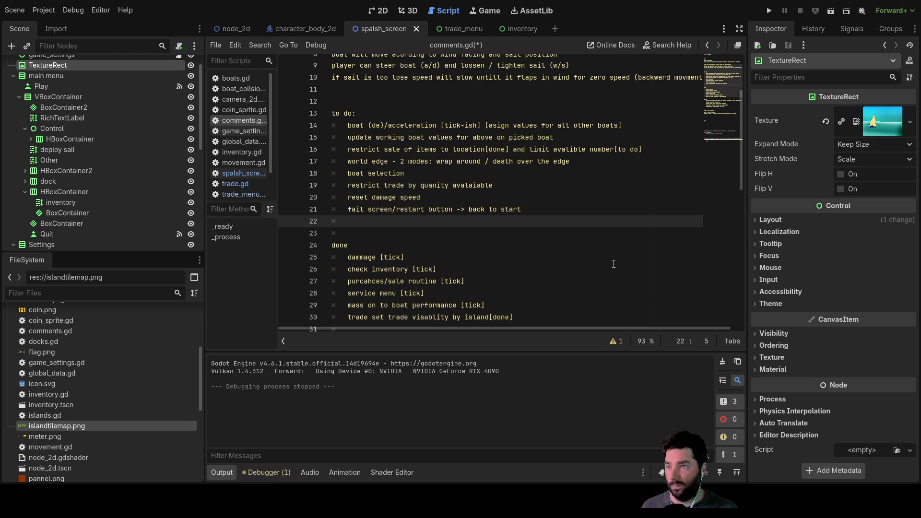
key("Up")
key("Up")
key("Up")
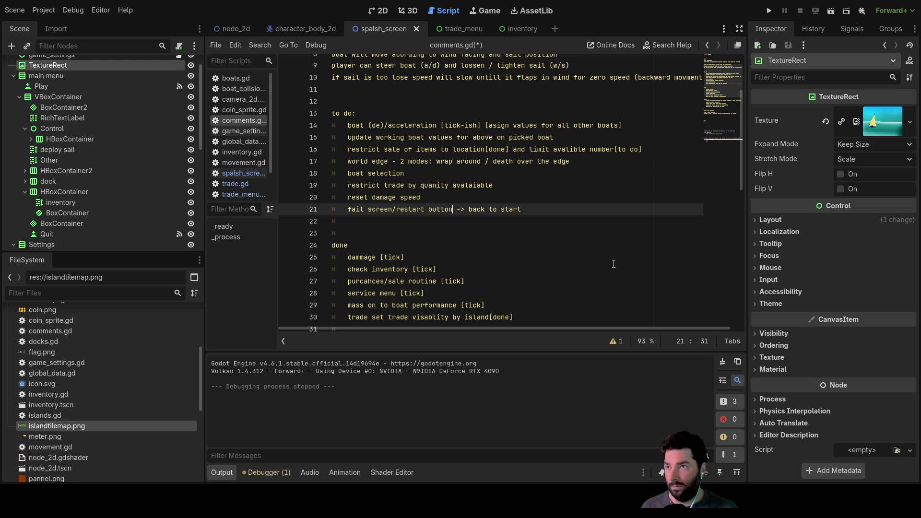
key("Down")
key("Down")
key("Down")
key("End")
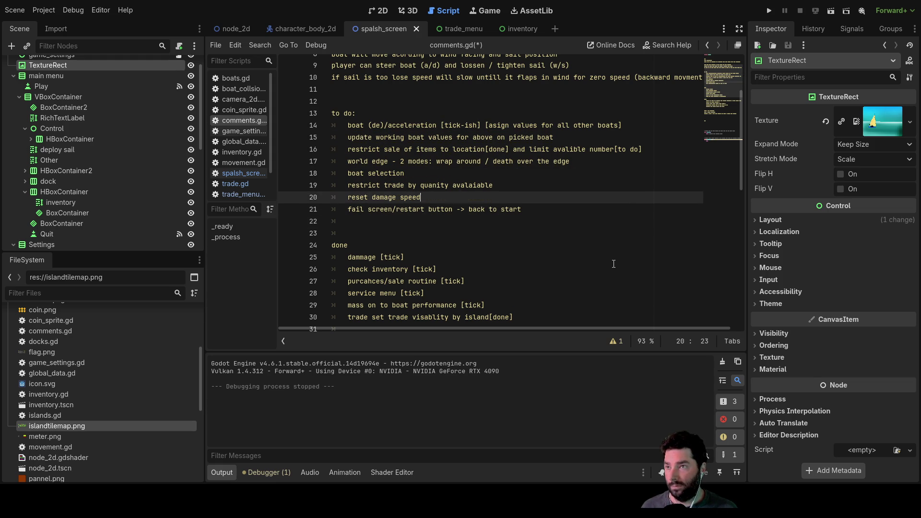
key("Down")
key("Down")
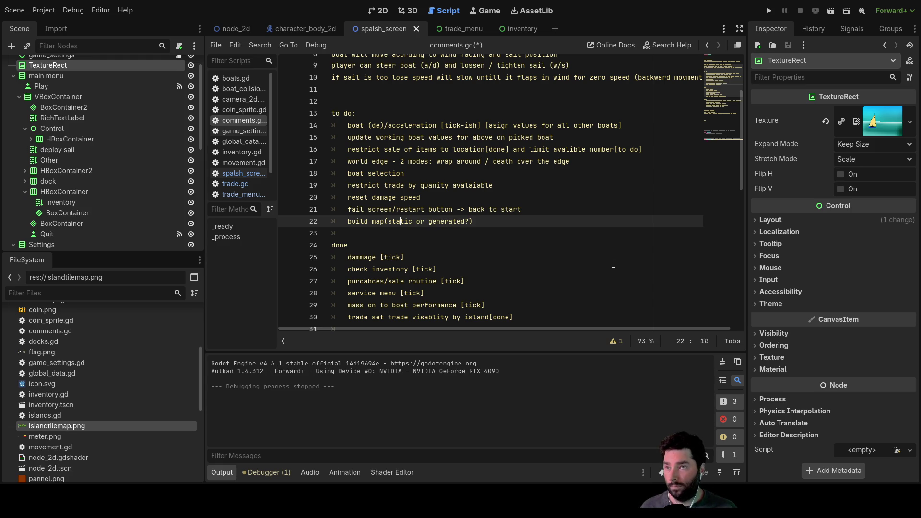
Step: Add 'for x-islands' with an indented line 'random x,rando y.... log in array... if too near re-roll'
key("Down")
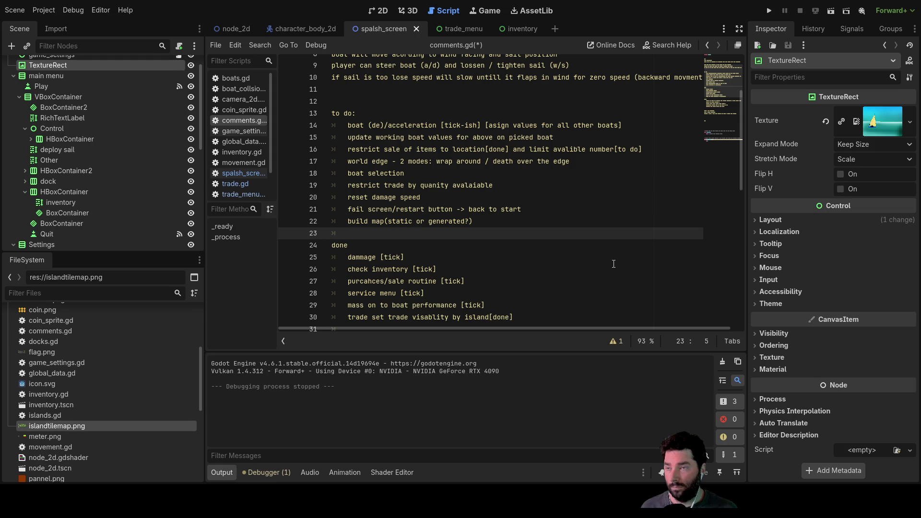
key("Return")
key("Return")
key("Up")
key("Up")
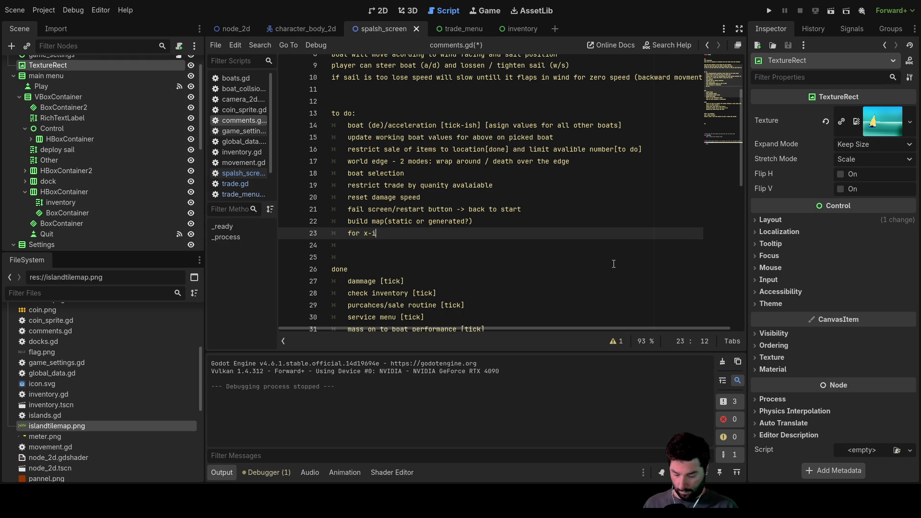
type("slands")
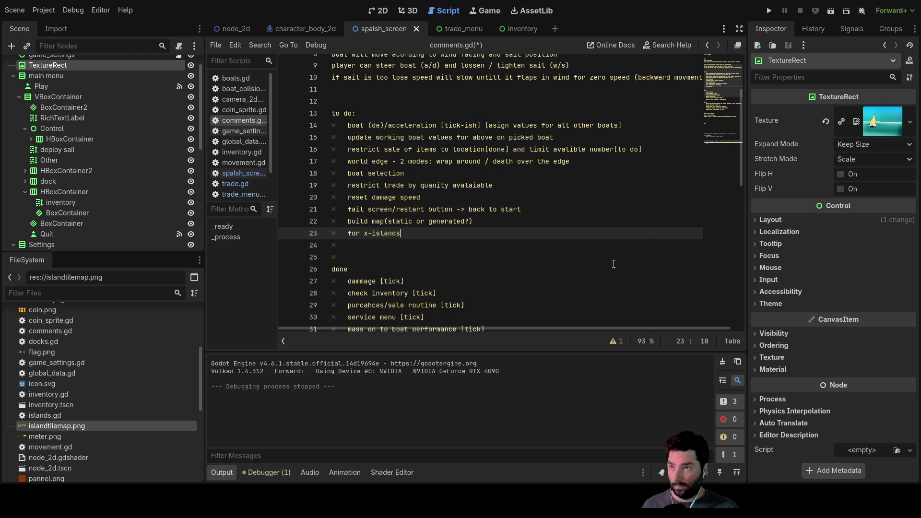
key("Return")
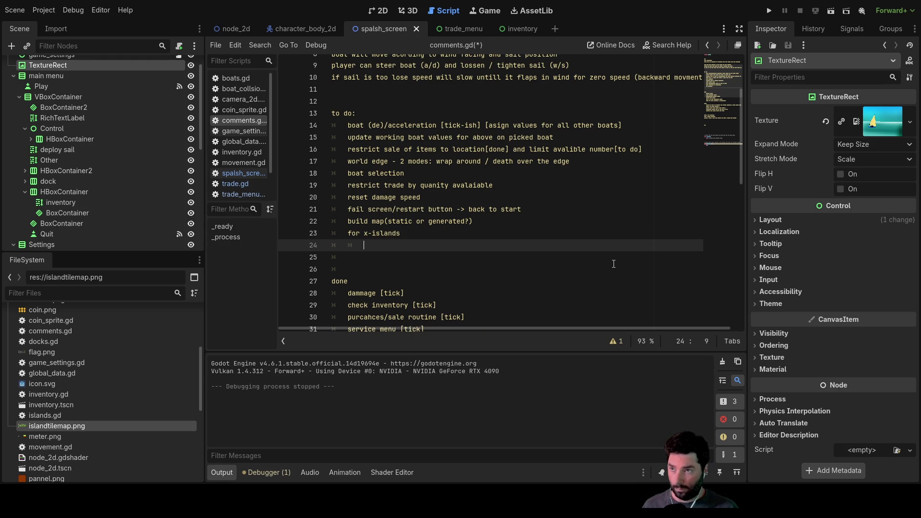
type("random x,rando y 9Log...")
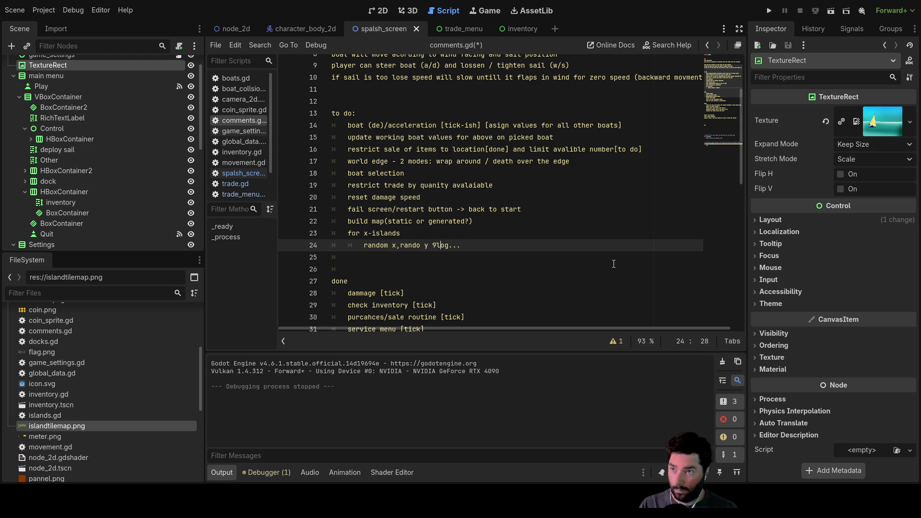
key("BackSpace")
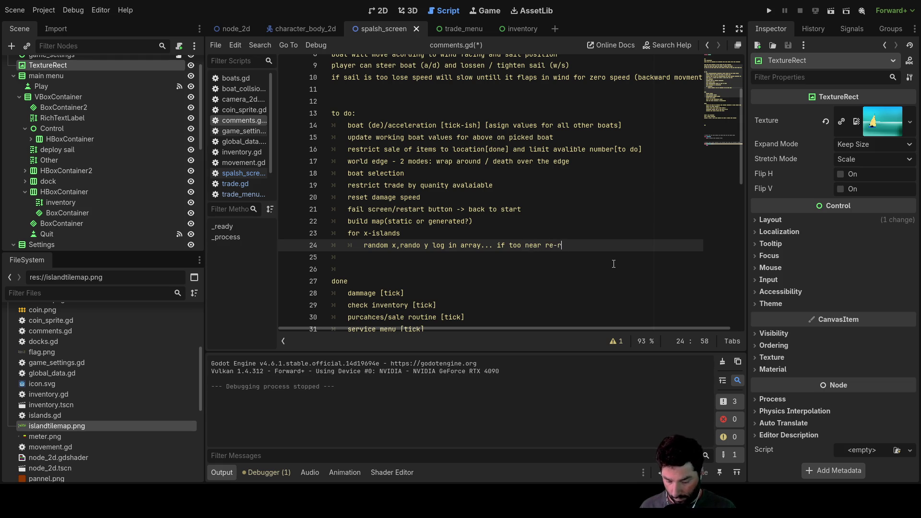
Step: Append '....' to the end of the random placement line
key("Down")
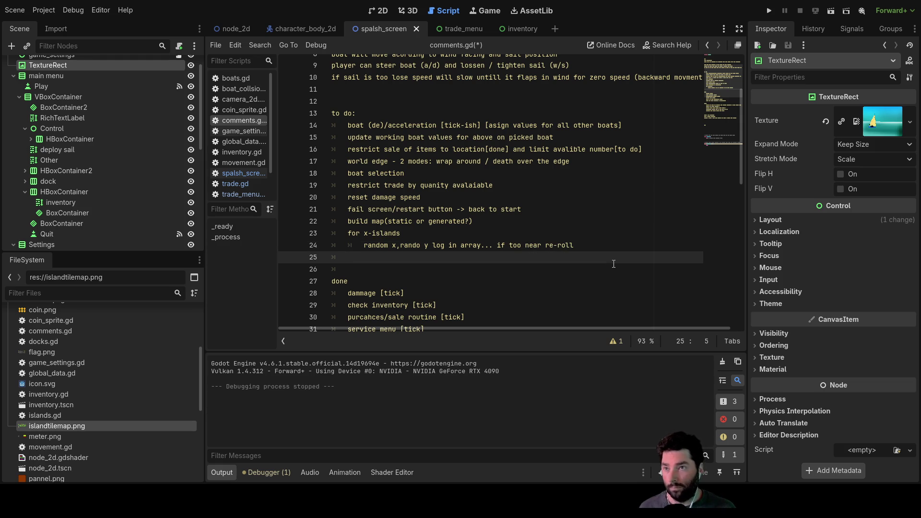
key("Up")
key("Up")
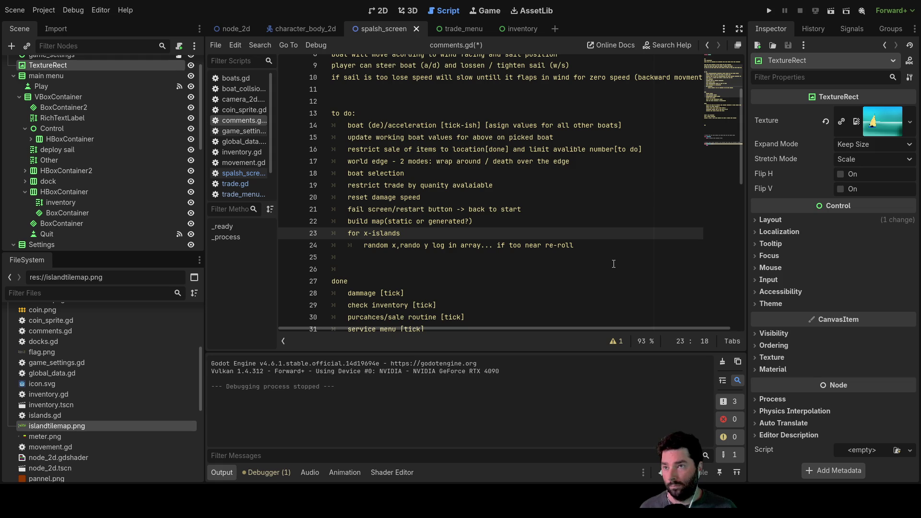
key("Down")
key("Down")
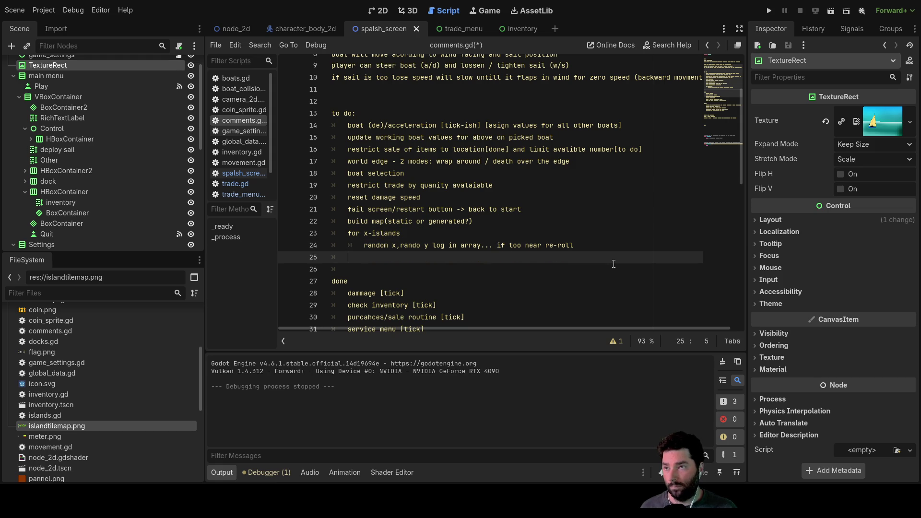
key("Up")
key("Down")
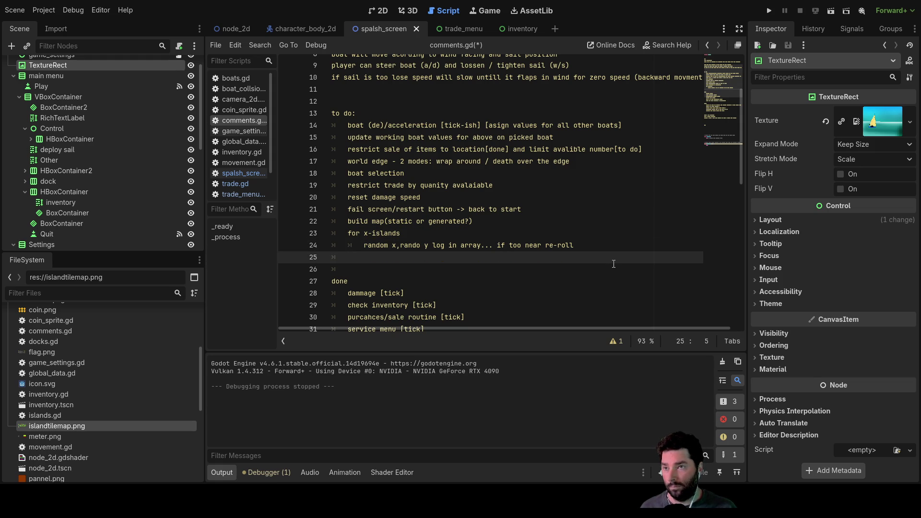
key("Up")
key("End")
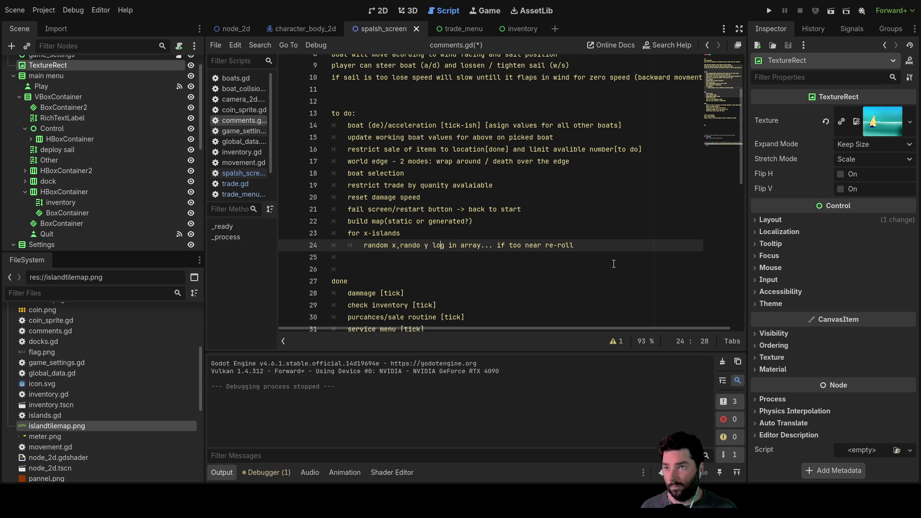
type("....")
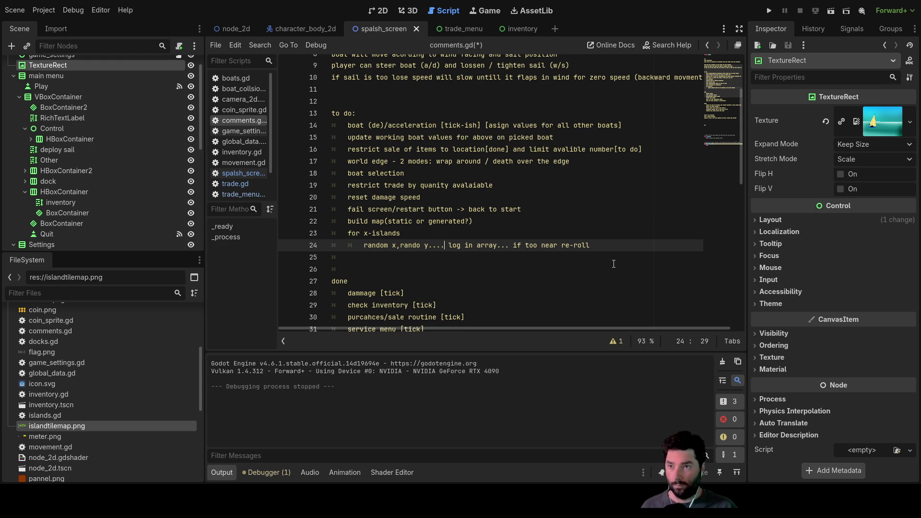
Step: Switch to the 2D view to show the splash screen scene's layout
key("Down")
key("Up")
key("Down")
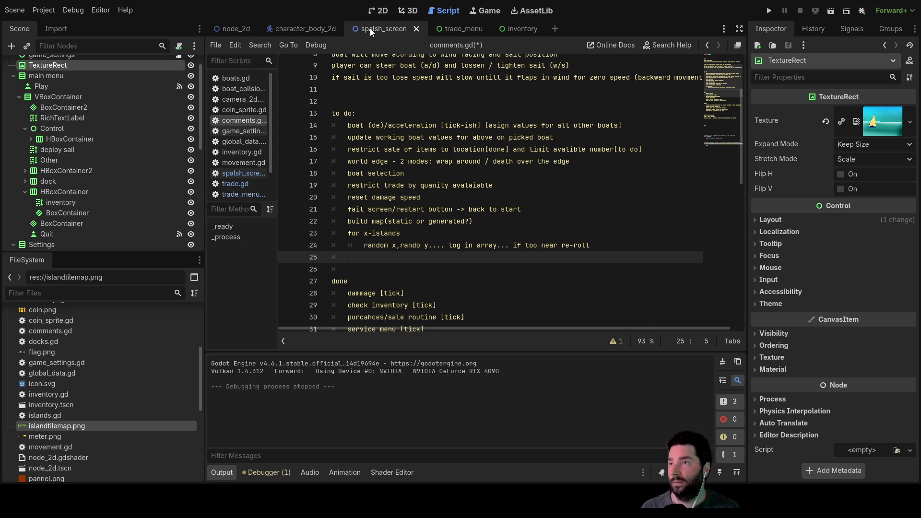
scroll(95, 109, "up", 2)
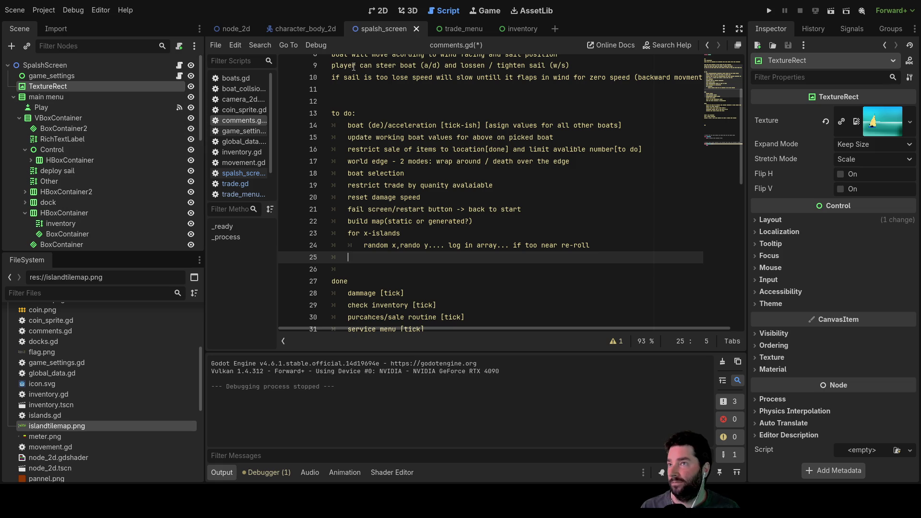
left_click(378, 10)
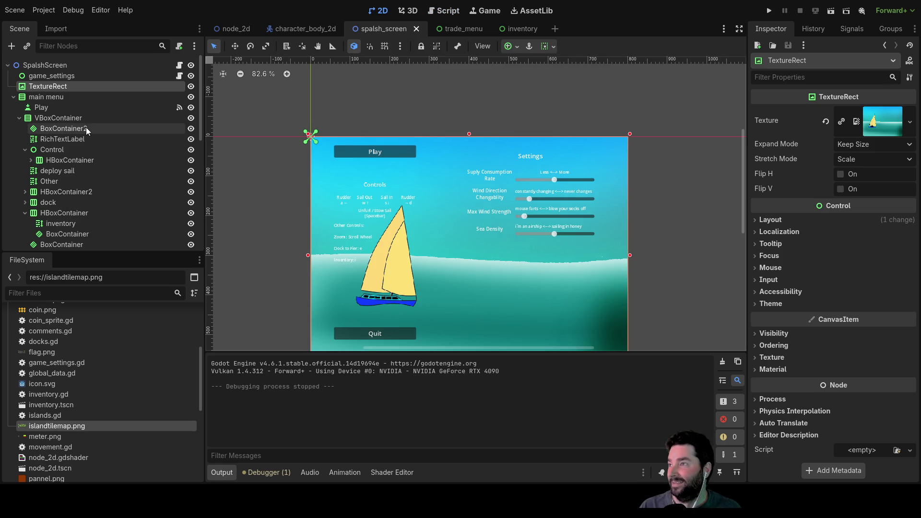
Step: Save the splash_screen scene with the SplashScreen root selected, then launch a playtest
left_click(49, 64)
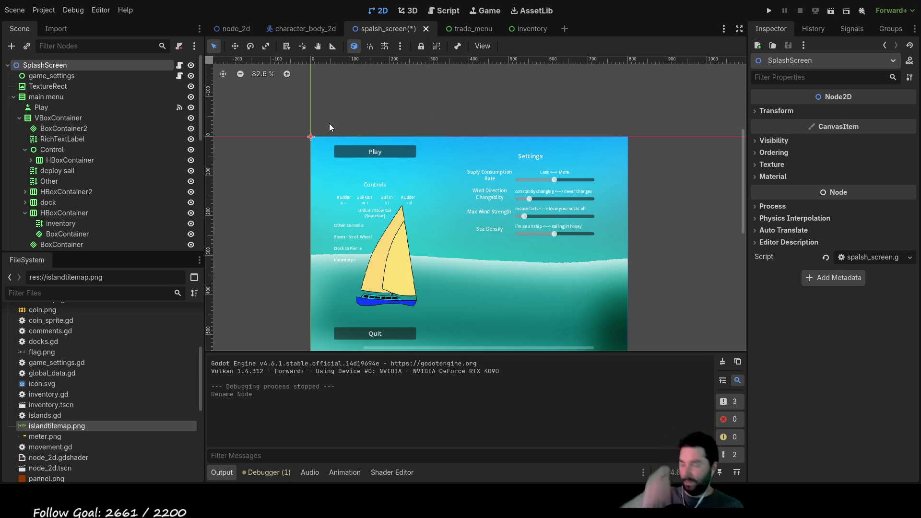
key("ctrl+s")
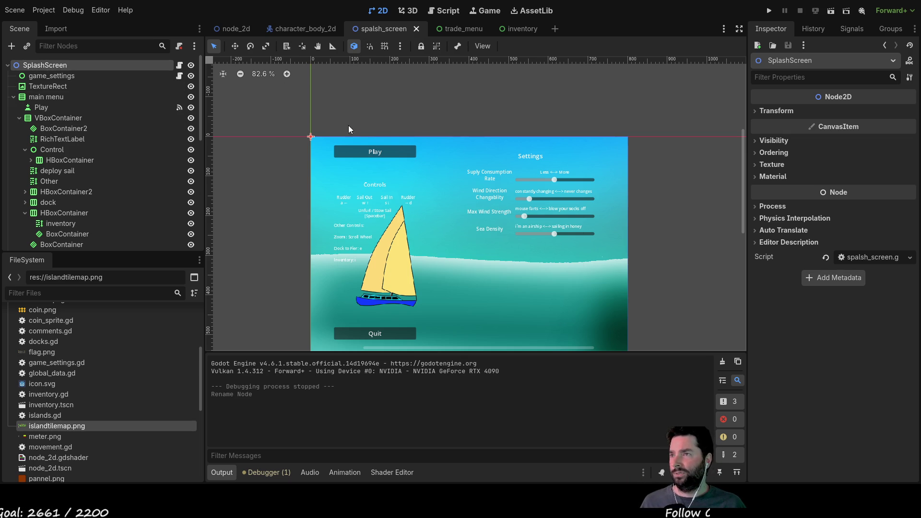
left_click(374, 153)
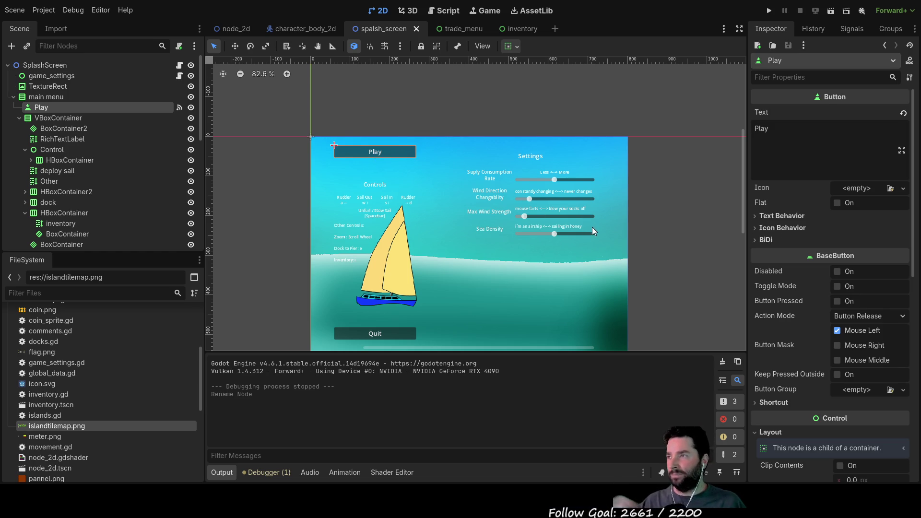
scroll(165, 188, "down", 2)
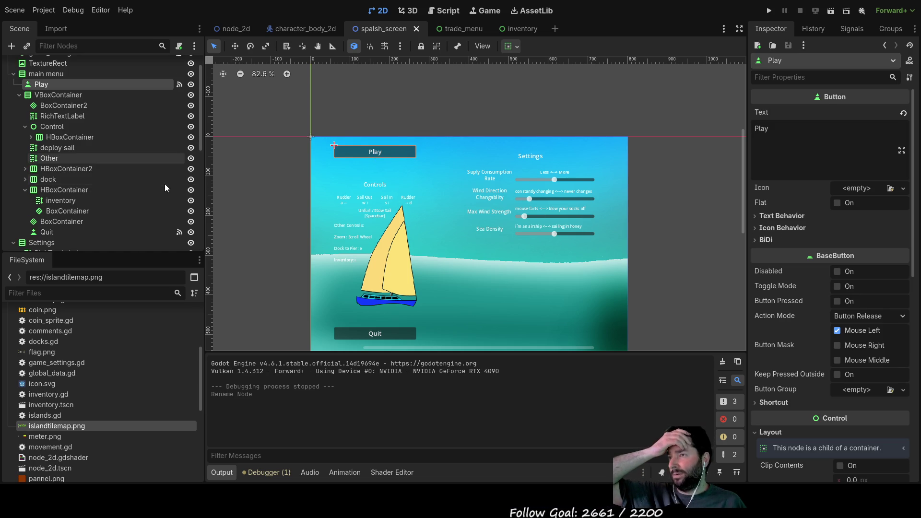
left_click(769, 10)
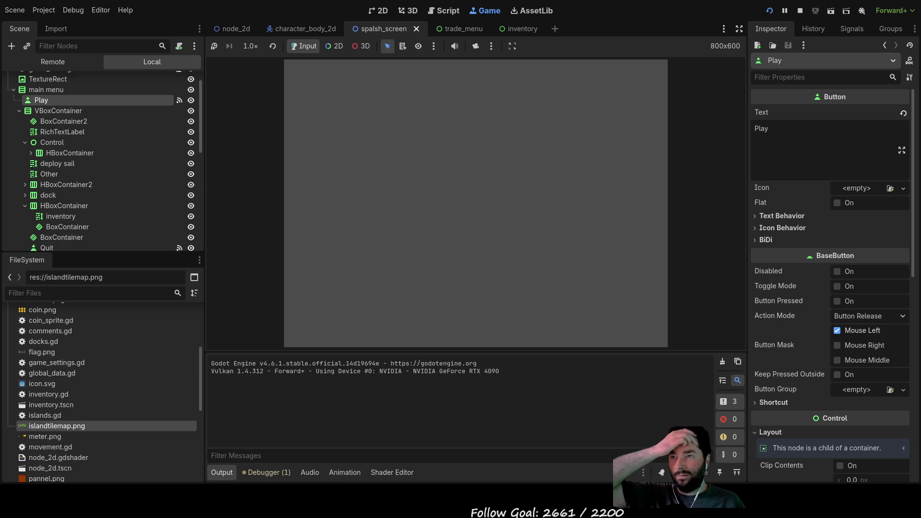
Step: Start sailing from the splash menu, stop the game, and select World in node_2d
left_click(339, 73)
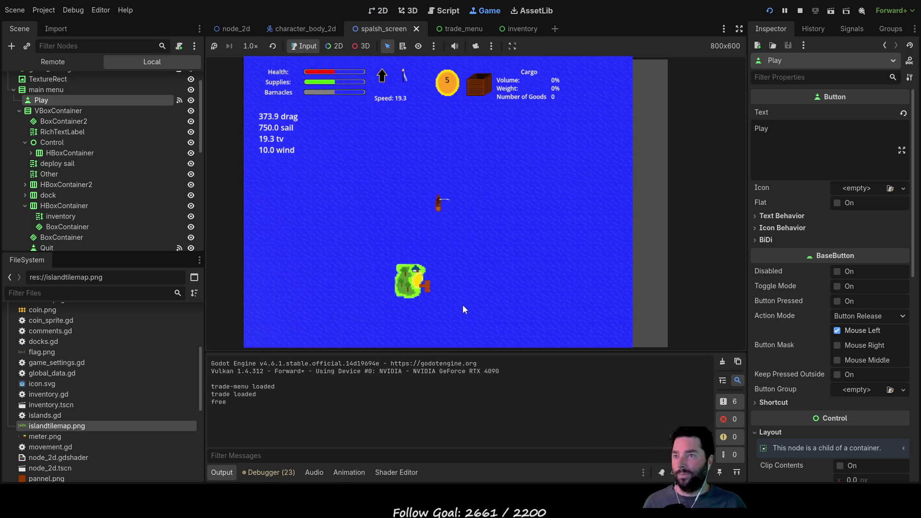
left_click(799, 10)
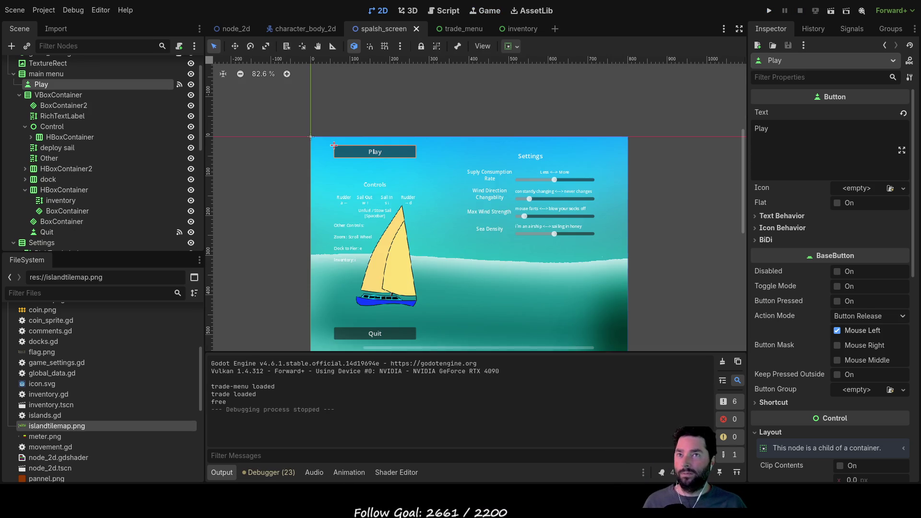
left_click(225, 29)
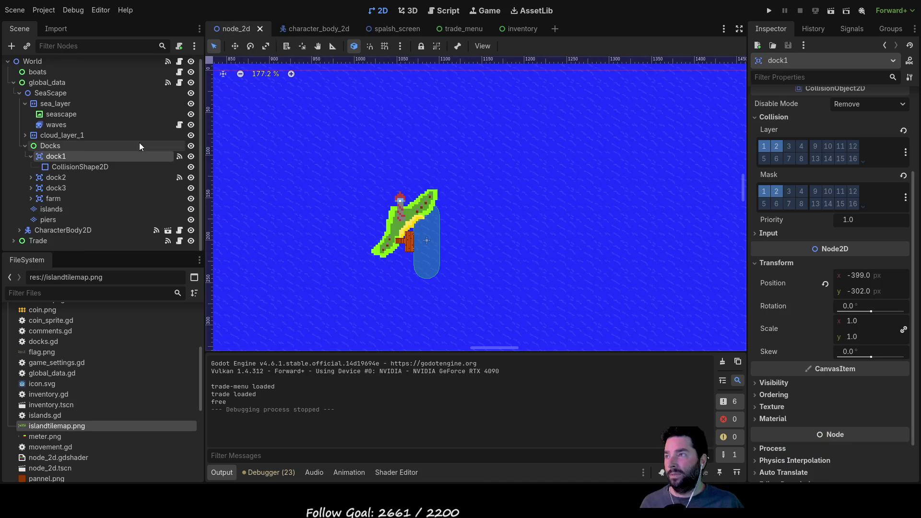
left_click(37, 66)
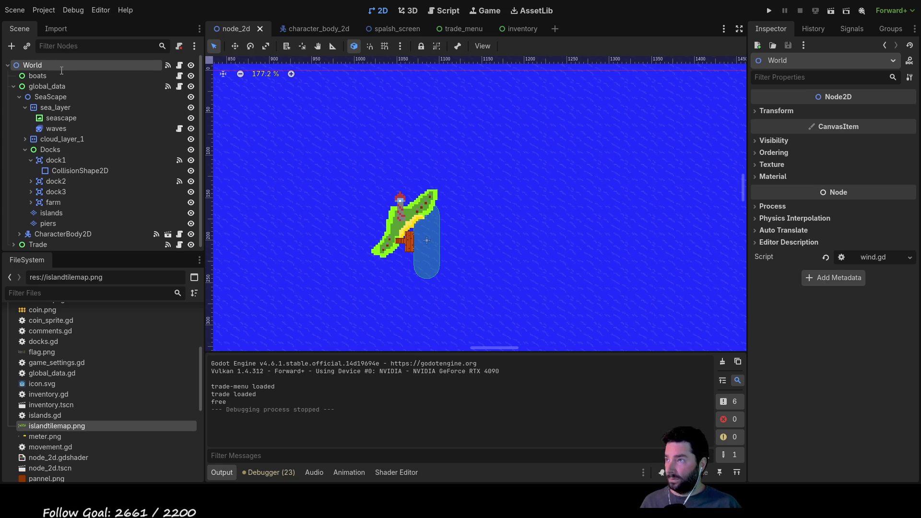
Step: Rename the World root node to game_world, then run the game from the splash menu
type("game_world")
key("Return")
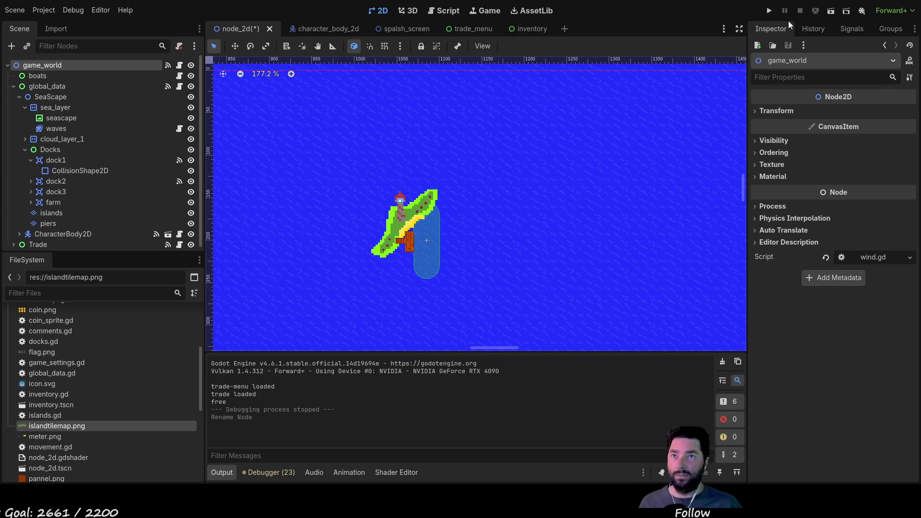
left_click(768, 10)
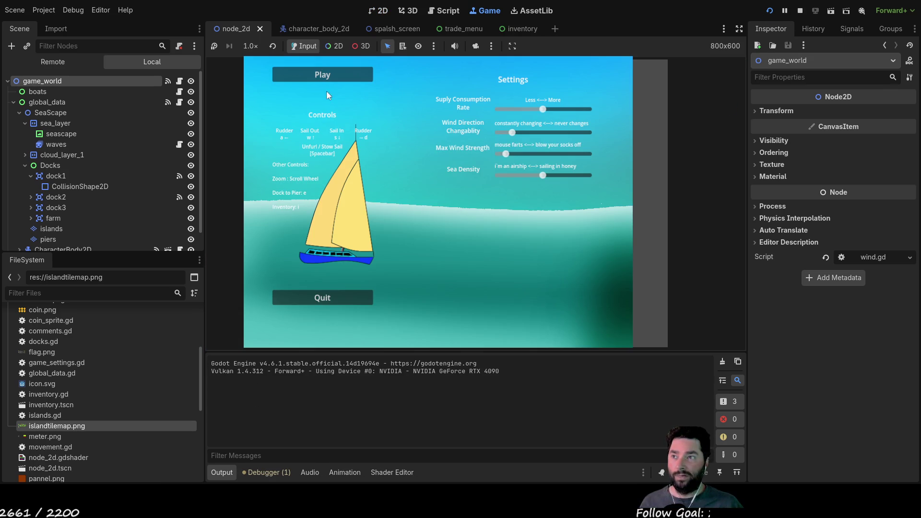
left_click(318, 73)
Step: Sail the boat away from the dock with D, W and Left, then stop the game
key("d")
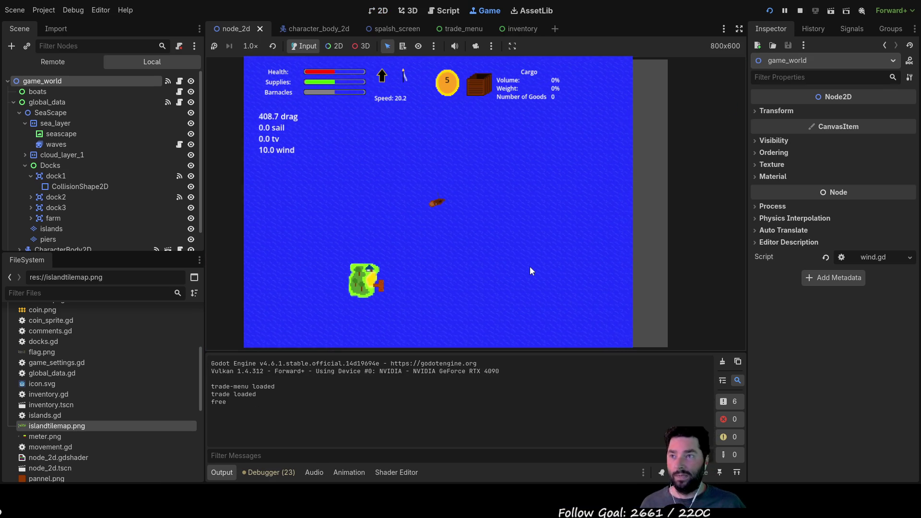
key("w")
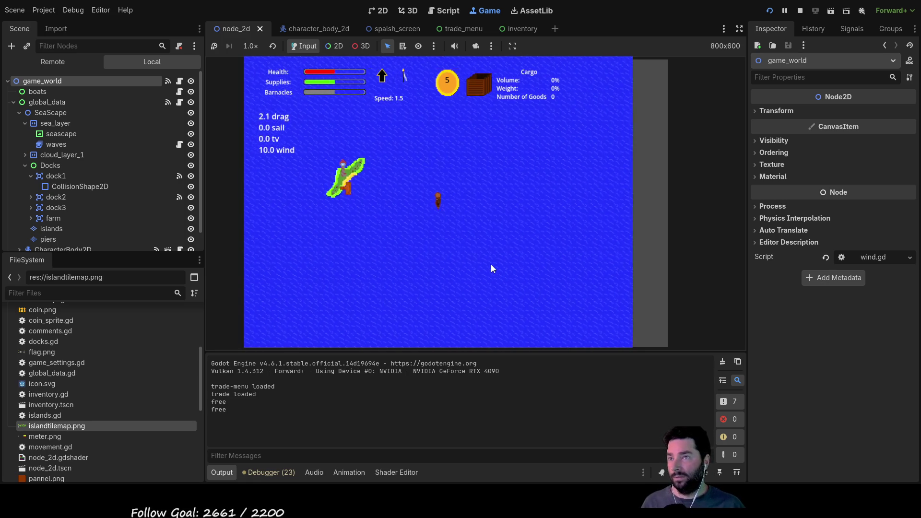
key("Left")
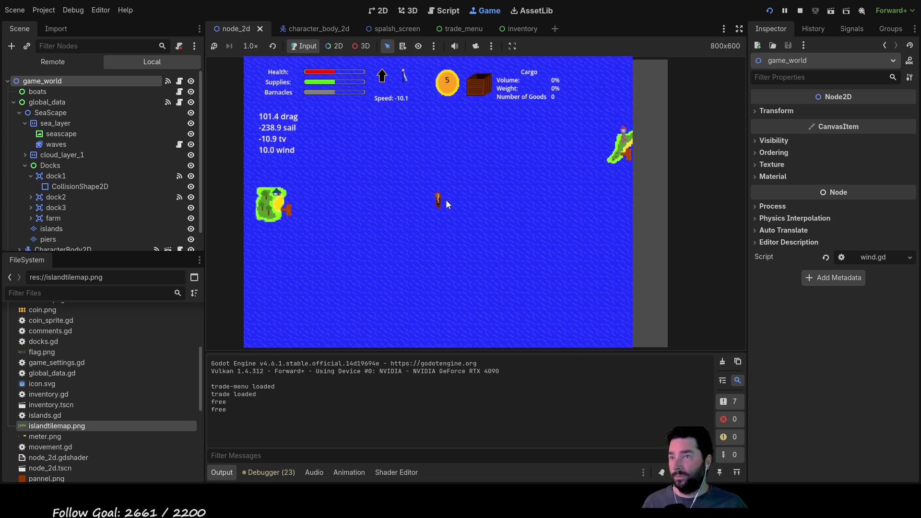
left_click(799, 10)
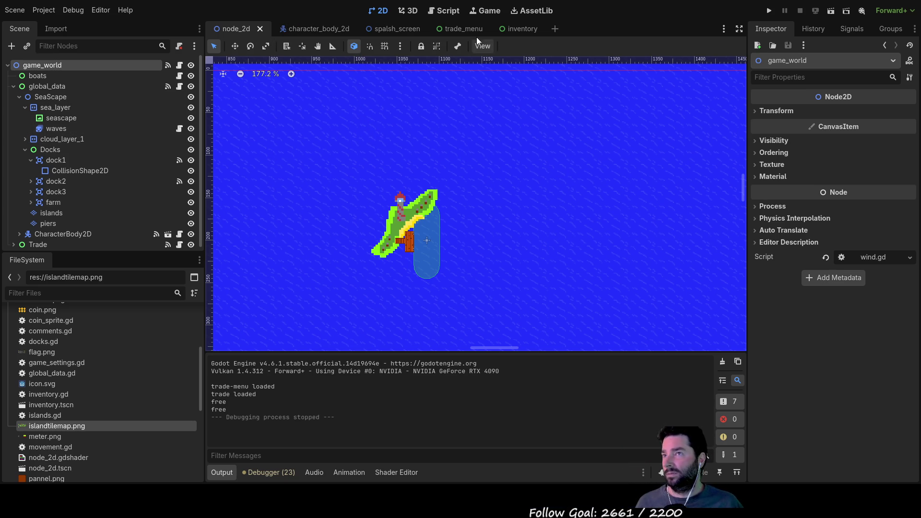
left_click(446, 14)
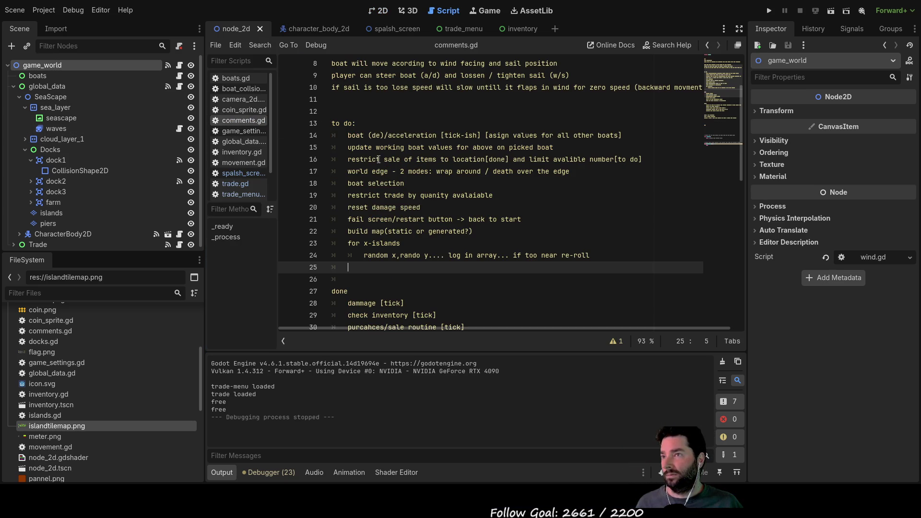
Step: Add 'add game speed as a setting ?' to the comments.gd to-do list
type("add game speed as a")
type("setting ?")
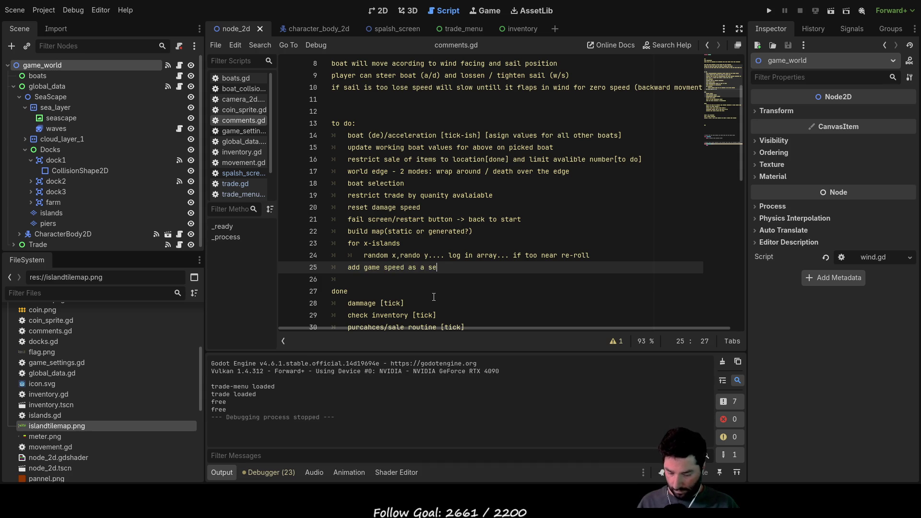
key("Down")
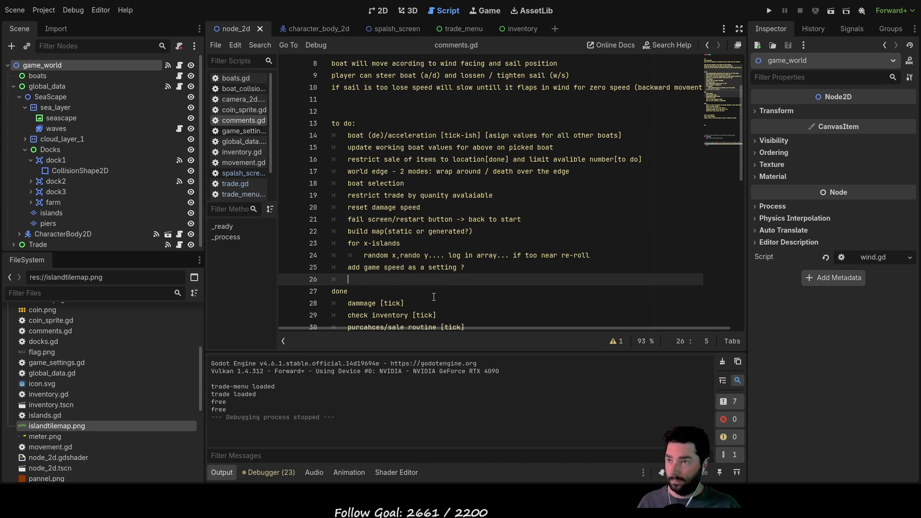
key("Up")
key("Up")
key("Down")
key("Down")
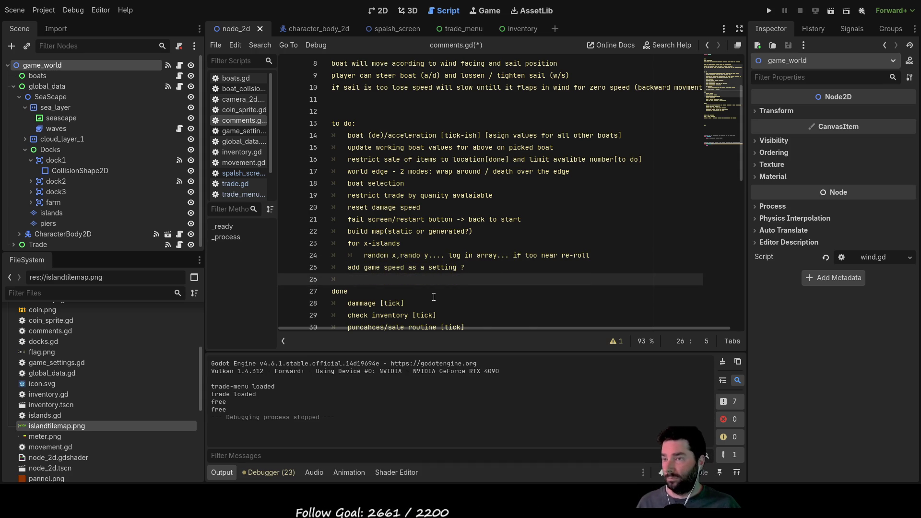
scroll(438, 269, "down", 3)
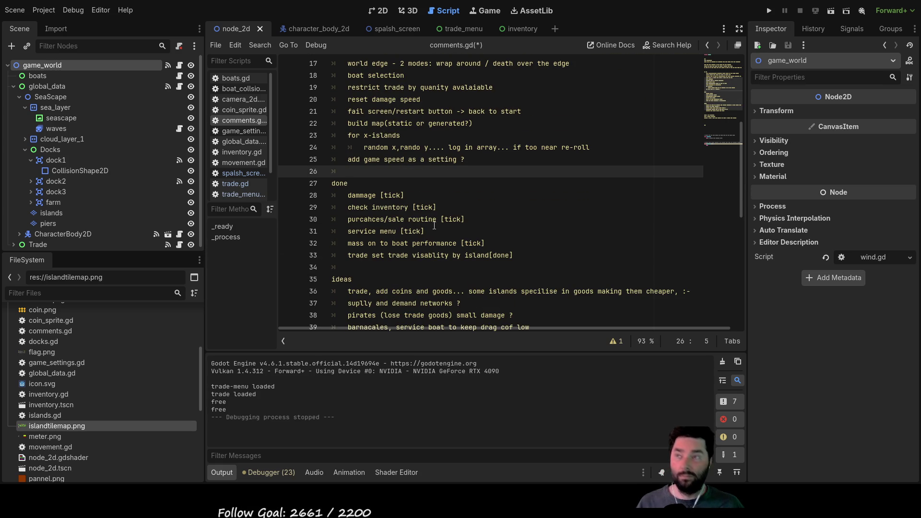
left_click(393, 30)
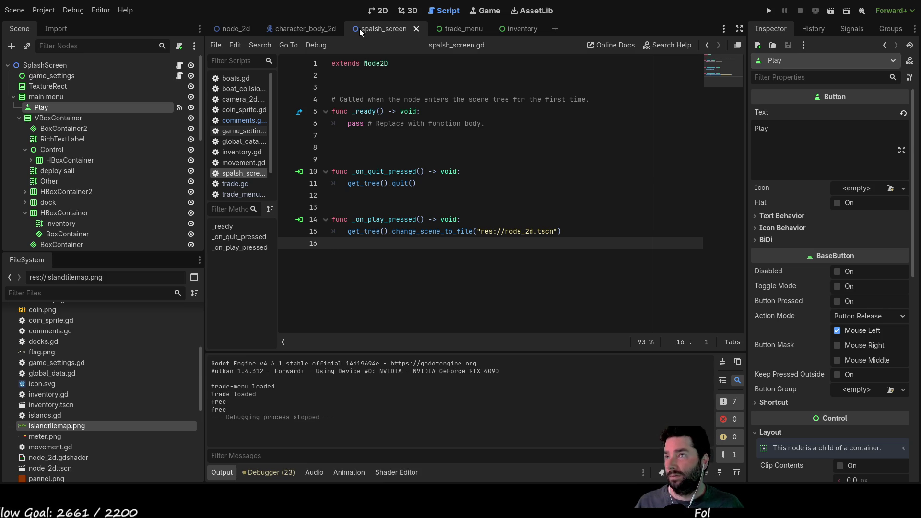
Step: Look through the game world, trade_menu and inventory scripts, then reopen comments.gd
mouse_move(255, 28)
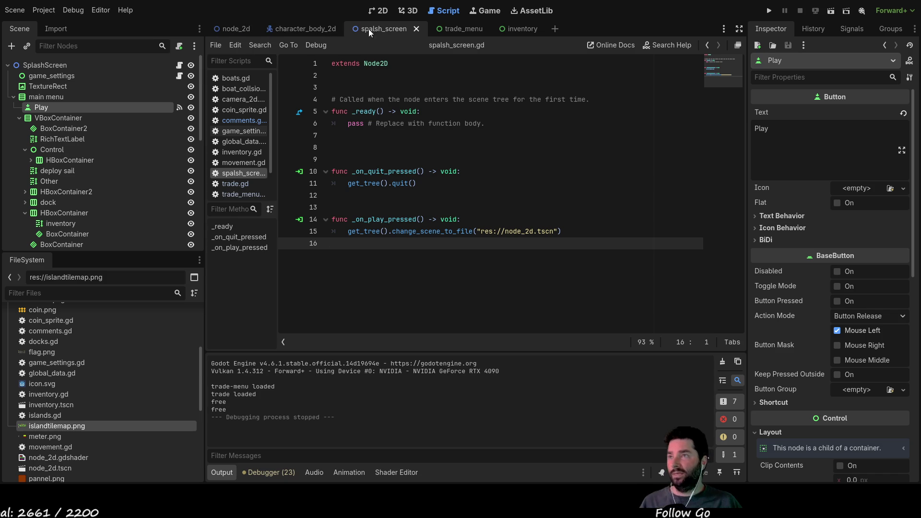
mouse_move(436, 27)
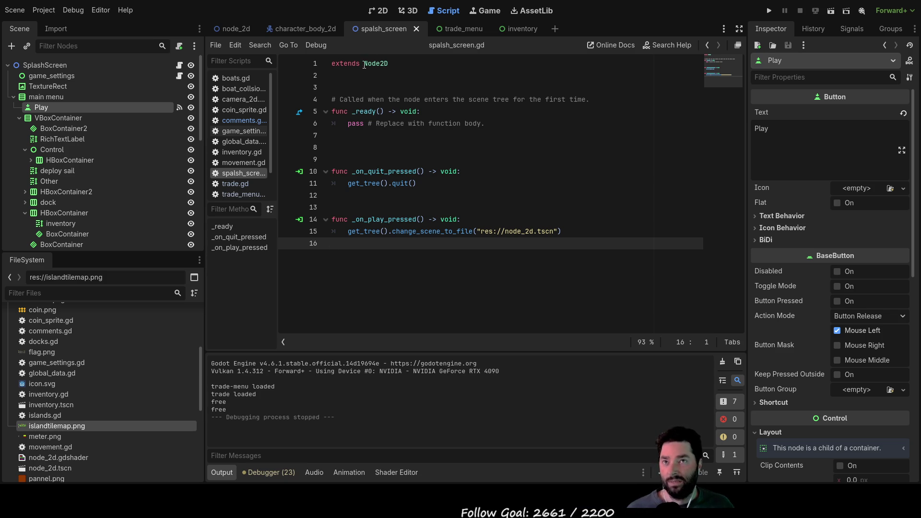
left_click(47, 68)
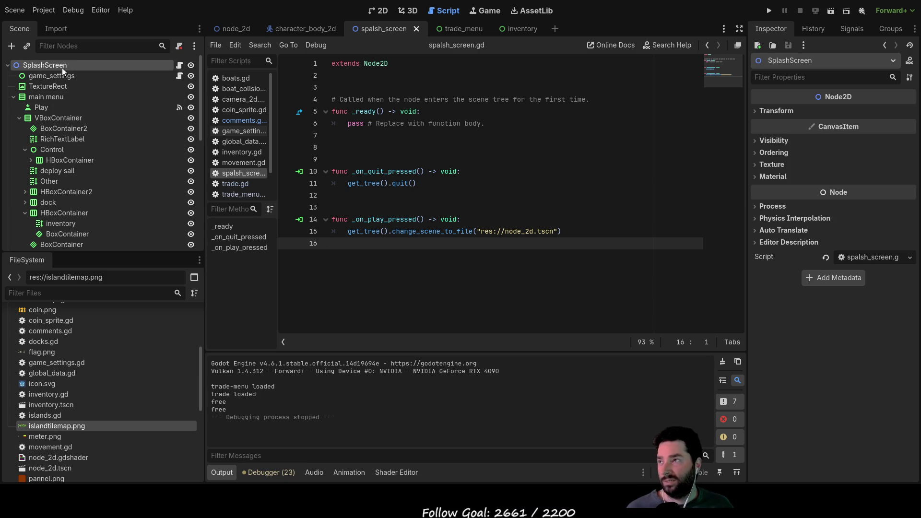
left_click(240, 33)
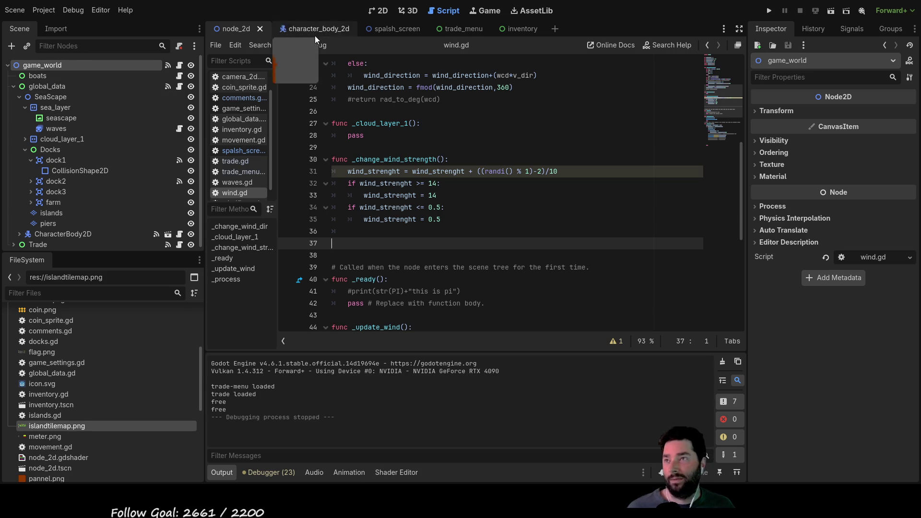
left_click(403, 28)
left_click(456, 32)
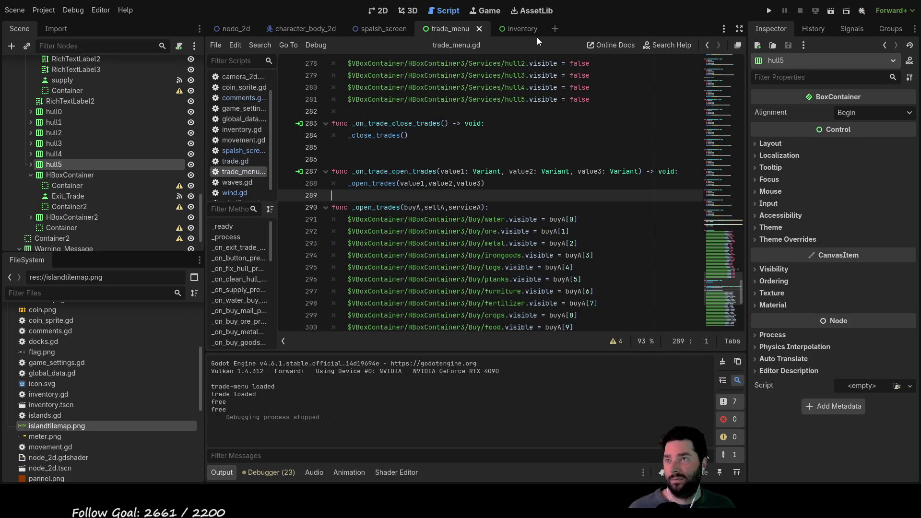
left_click(527, 31)
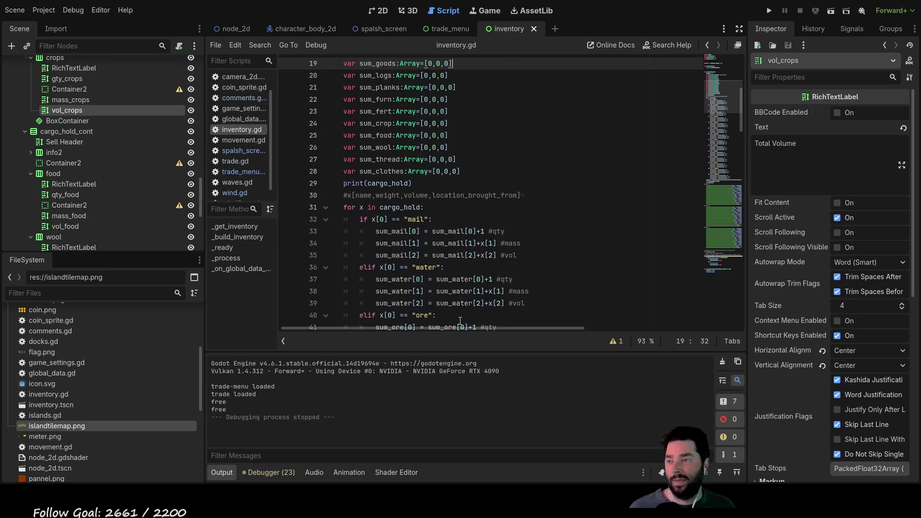
left_click(379, 30)
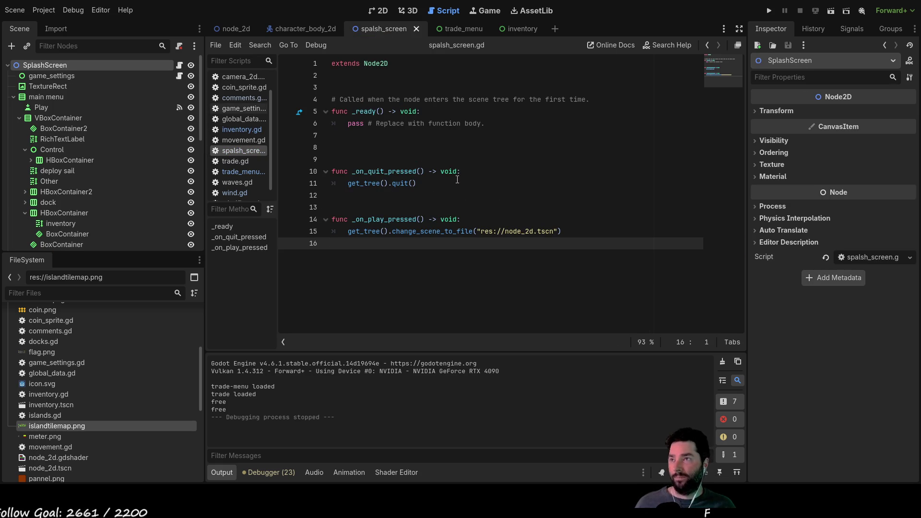
left_click(243, 99)
scroll(448, 221, "down", 6)
scroll(449, 222, "up", 10)
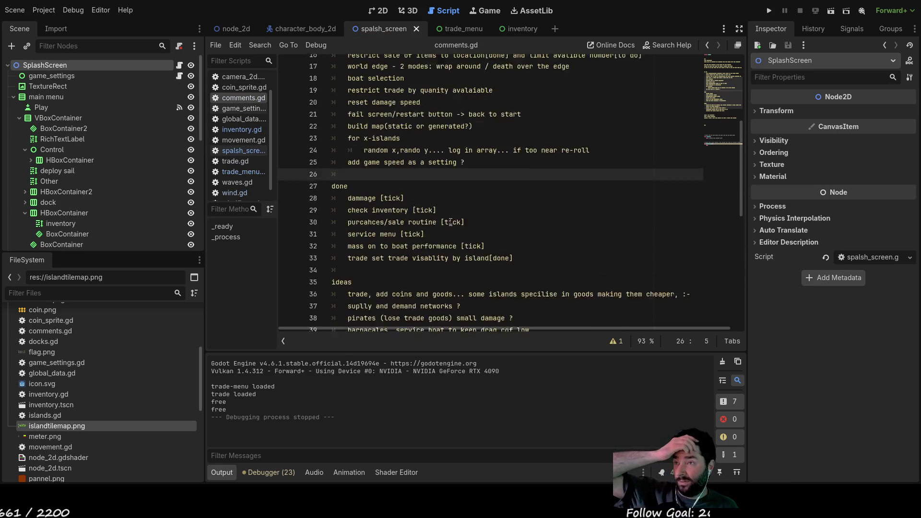
Step: Scroll up through the comments.gd notes
scroll(450, 222, "up", 2)
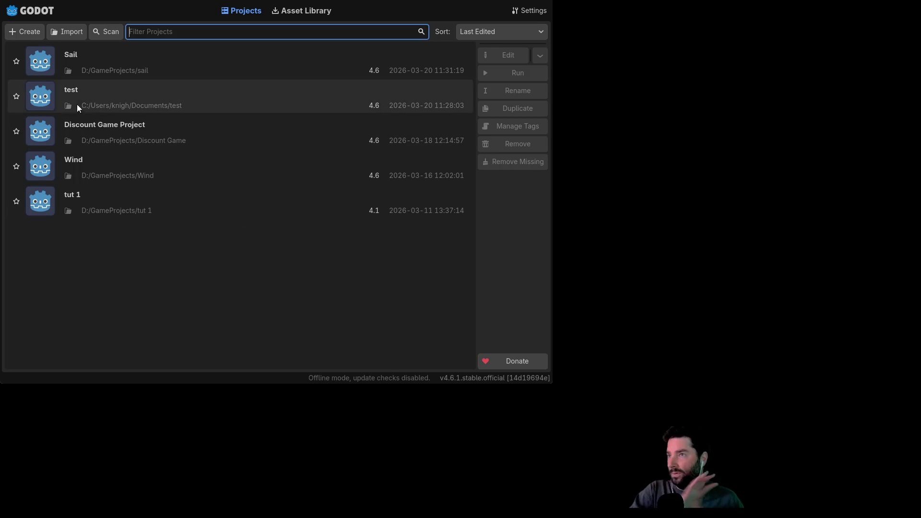
Step: Open the Sail project and select the docstring quotes on line 4 of comments.gd
double_click(85, 70)
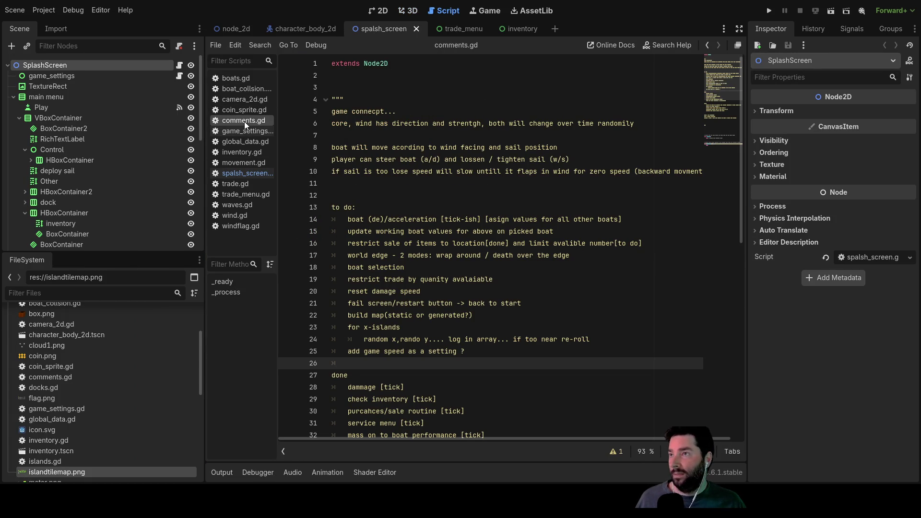
double_click(337, 99)
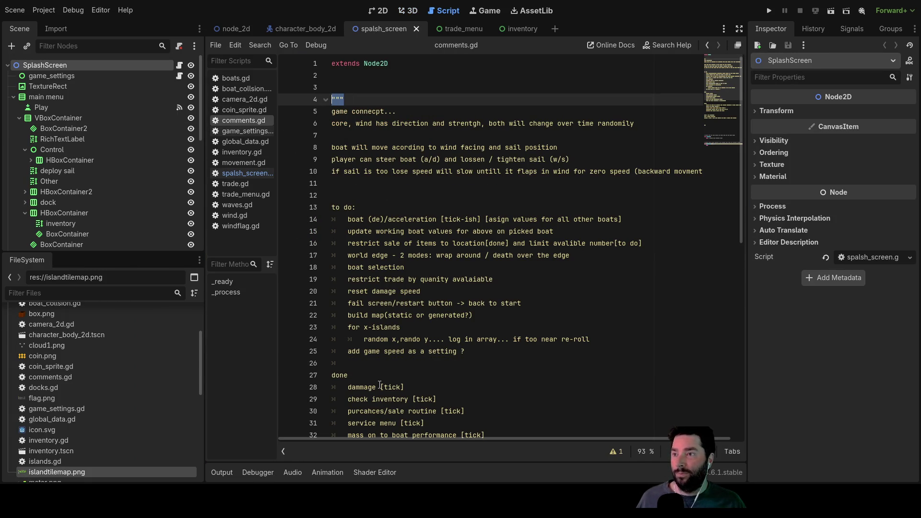
Step: Remove the extra blank line before the docstring's closing quotes near line 50
scroll(380, 386, "down", 10)
left_click(349, 290)
double_click(349, 290)
scroll(384, 309, "down", 2)
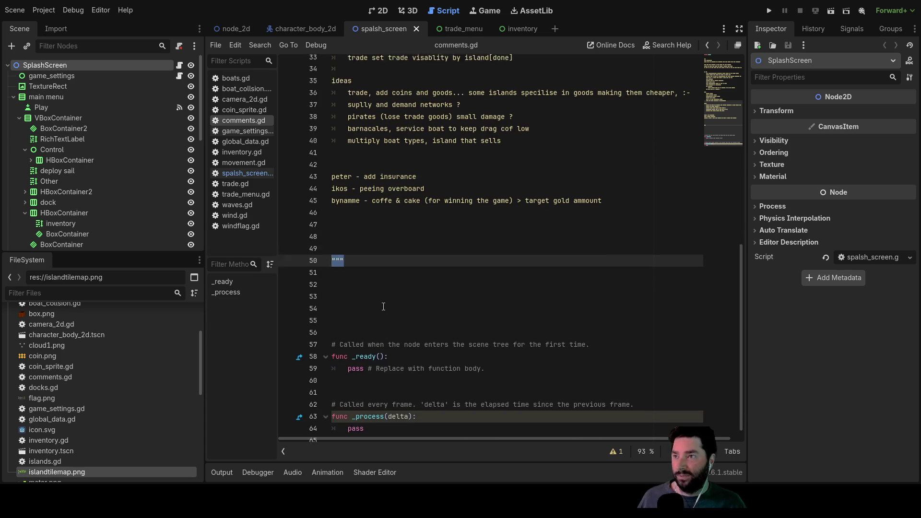
scroll(383, 308, "up", 11)
scroll(386, 238, "down", 11)
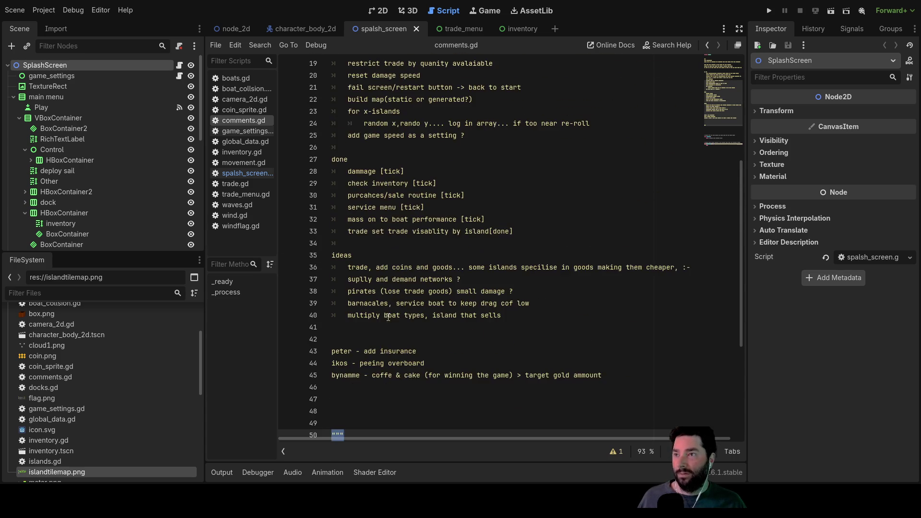
key("Up")
key("Up")
key("Up")
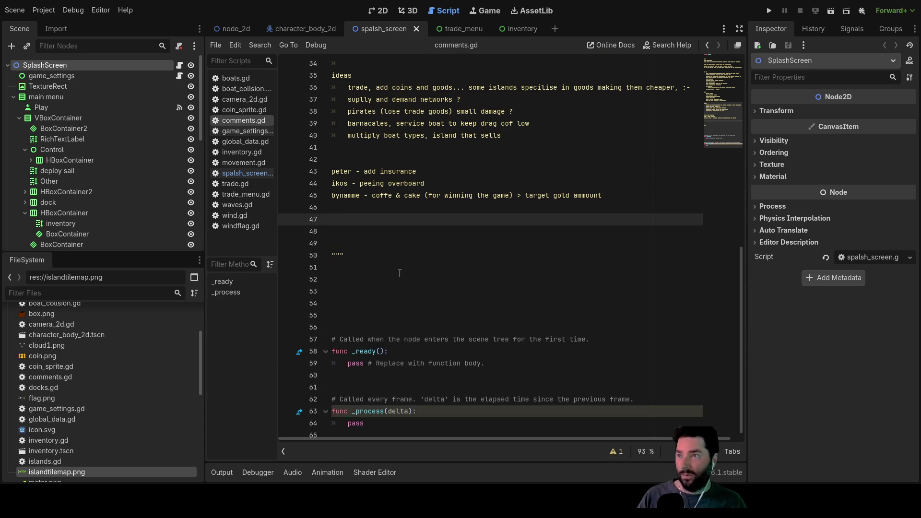
key("Delete")
Step: Insert blank lines above the docstring and start an empty --[ ]-- block on line 3
scroll(388, 267, "up", 11)
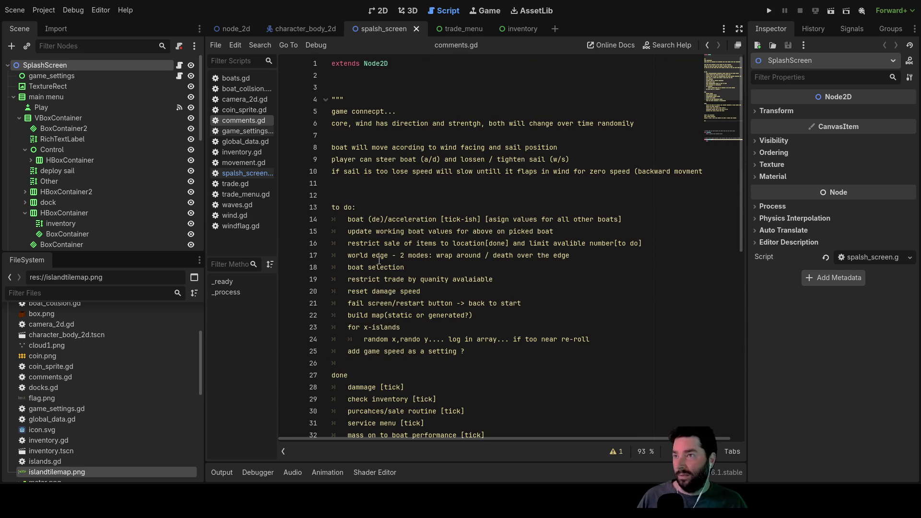
left_click(382, 87)
key("Return")
key("Return")
key("Up")
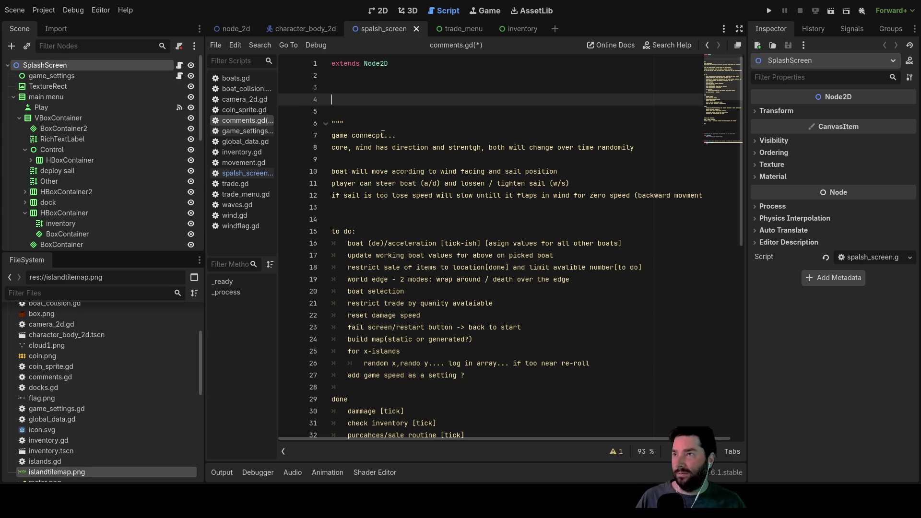
key("Up")
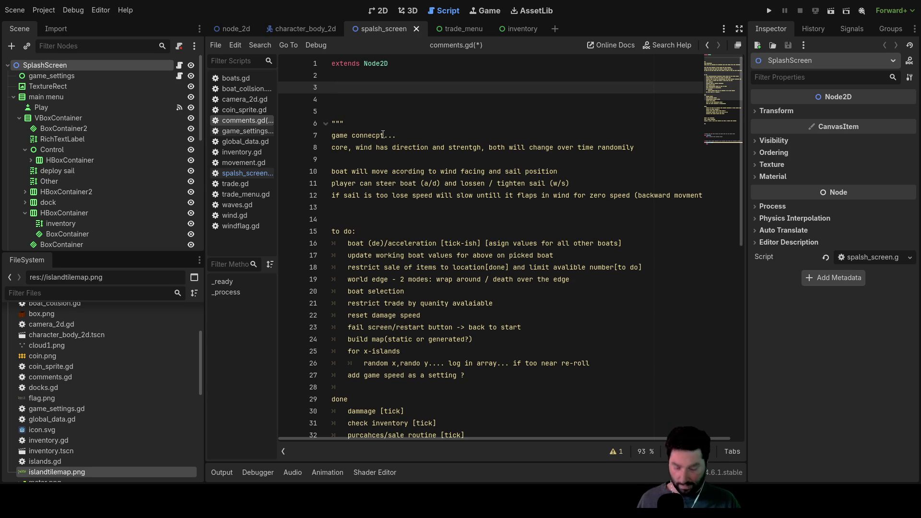
type("[")
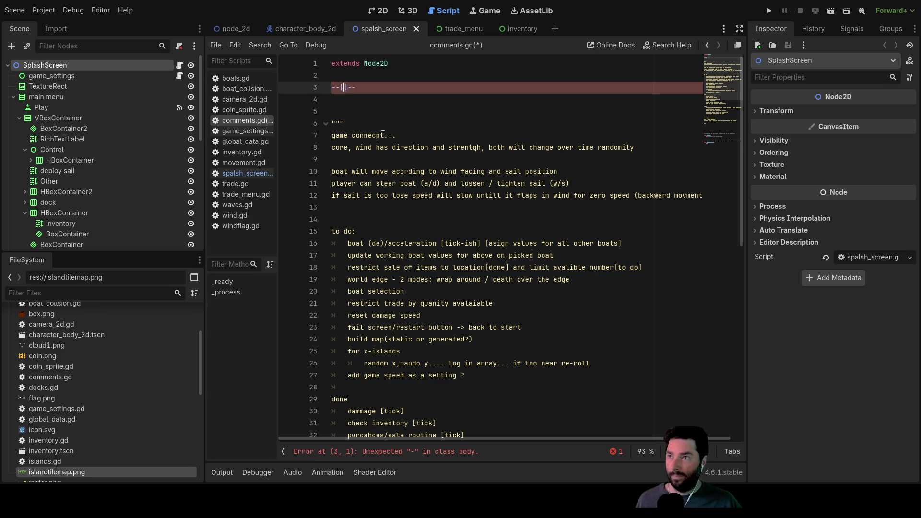
key("Return")
key("Return")
key("Return")
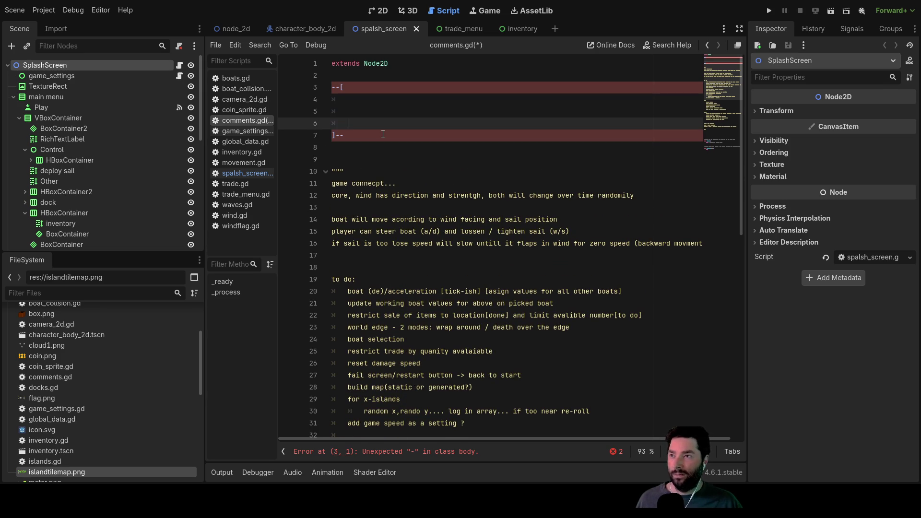